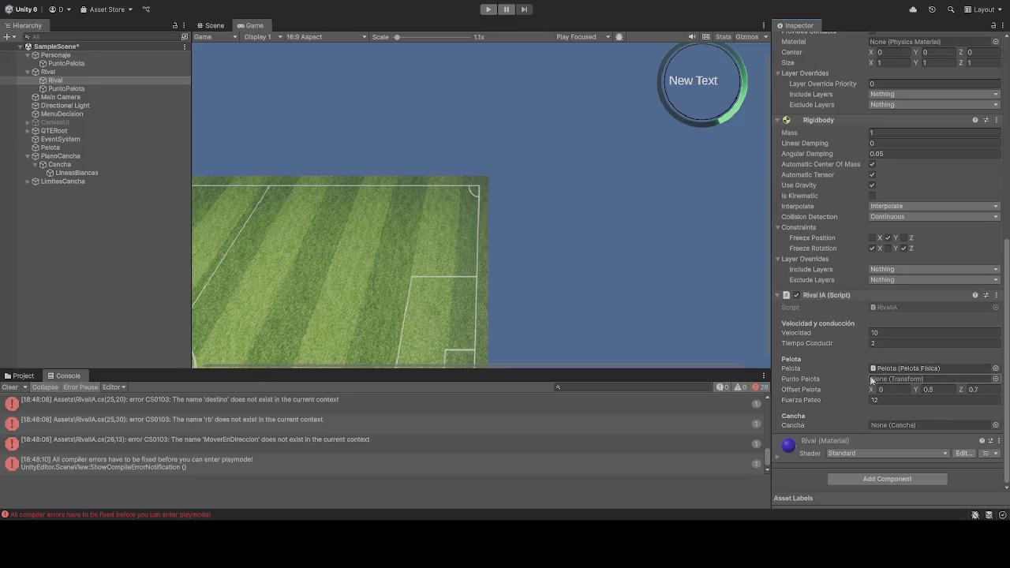
Step: Assign the Cancha object to Rival IA's Cancha field and attempt to enter Play mode
{"action": "mouse_move", "coordinate": [69, 163]}
{"action": "left_mouse_down"}
{"action": "mouse_move", "coordinate": [107, 167]}
{"action": "mouse_move", "coordinate": [791, 410]}
{"action": "mouse_move", "coordinate": [908, 426]}
{"action": "left_mouse_up"}
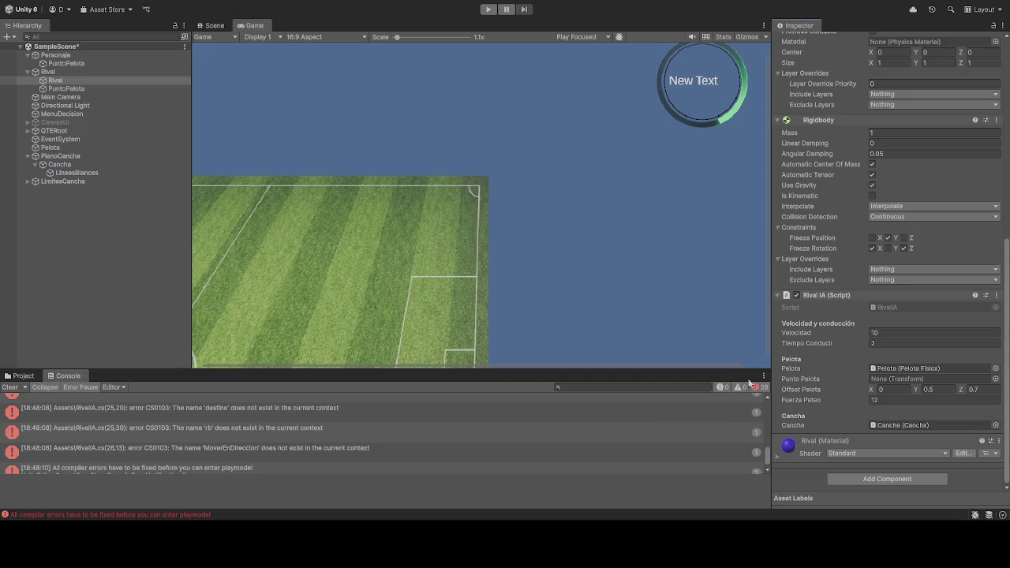
{"action": "left_click", "coordinate": [488, 8]}
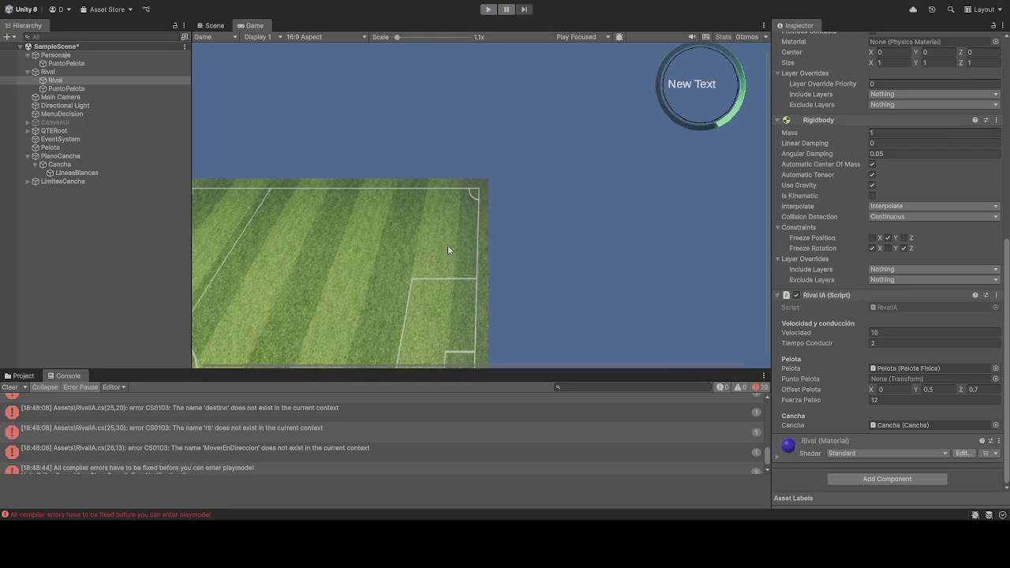
{"action": "scroll", "coordinate": [444, 260], "scroll_direction": "down", "scroll_amount": 1}
{"action": "scroll", "coordinate": [327, 456], "scroll_direction": "up", "scroll_amount": 10}
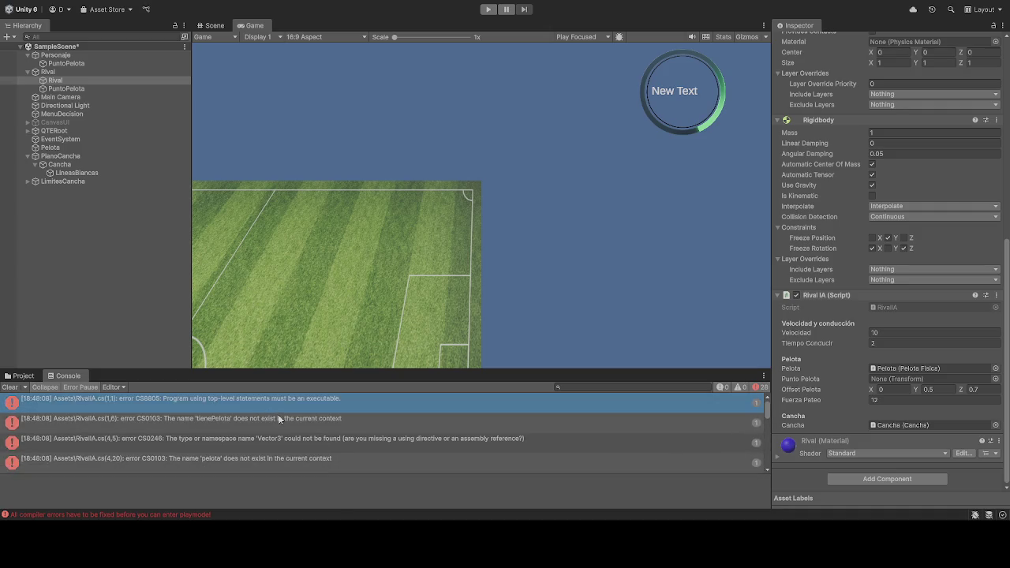
Step: Inspect the Rival parent, the Rival cube's components and the PuntoPelota child
{"action": "left_click", "coordinate": [63, 73]}
{"action": "left_click", "coordinate": [67, 80]}
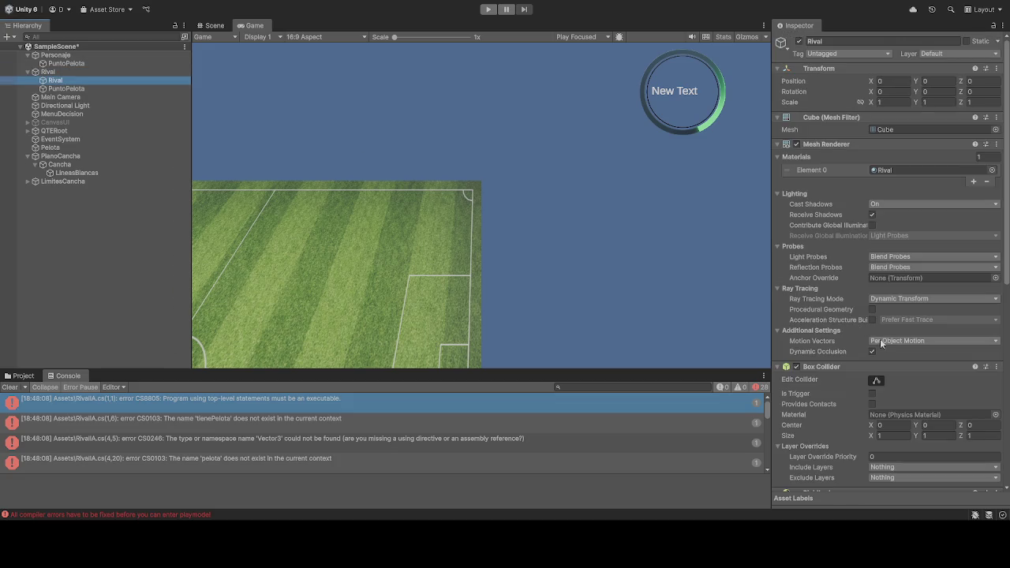
{"action": "scroll", "coordinate": [852, 354], "scroll_direction": "down", "scroll_amount": 5}
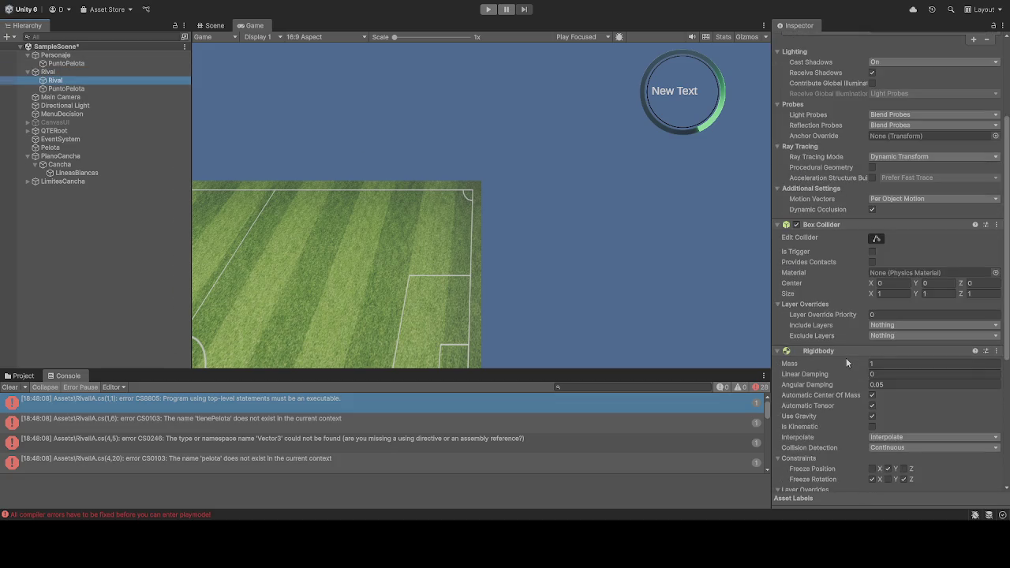
{"action": "scroll", "coordinate": [845, 358], "scroll_direction": "down", "scroll_amount": 8}
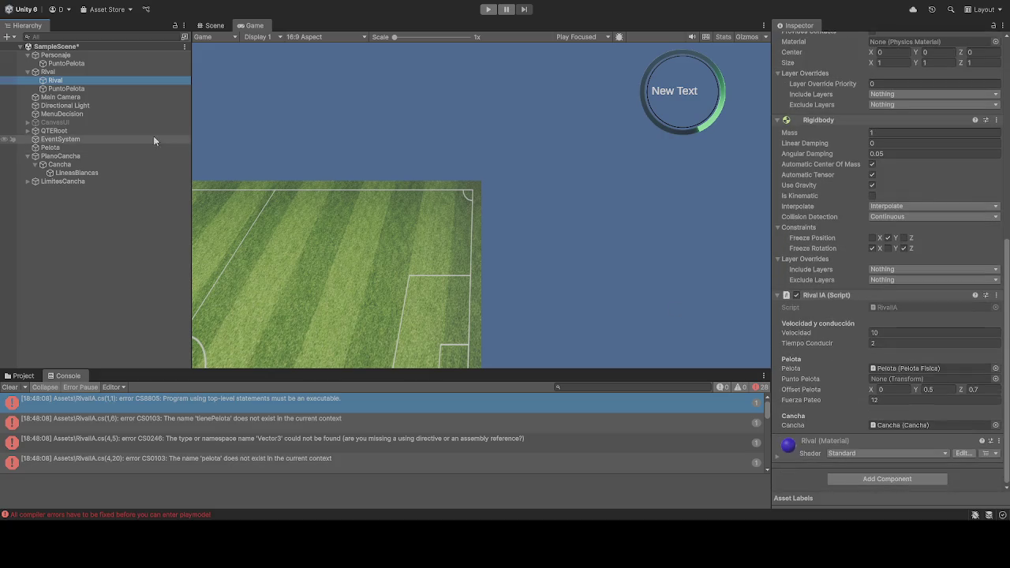
{"action": "left_click", "coordinate": [66, 88]}
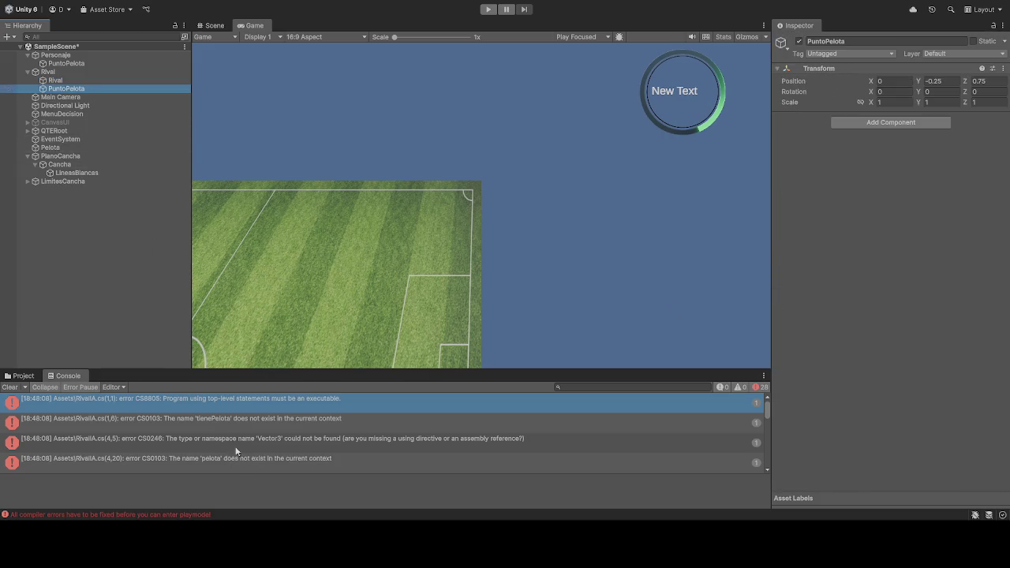
Step: Read the full pelota error and the play-mode error messages in the Console
{"action": "left_click", "coordinate": [210, 460]}
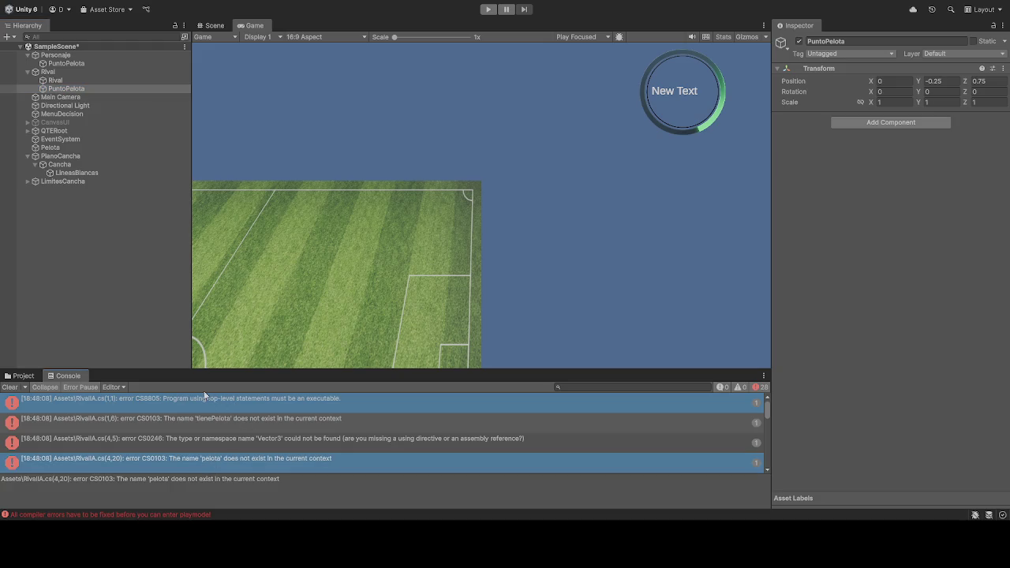
{"action": "scroll", "coordinate": [227, 435], "scroll_direction": "down", "scroll_amount": 5}
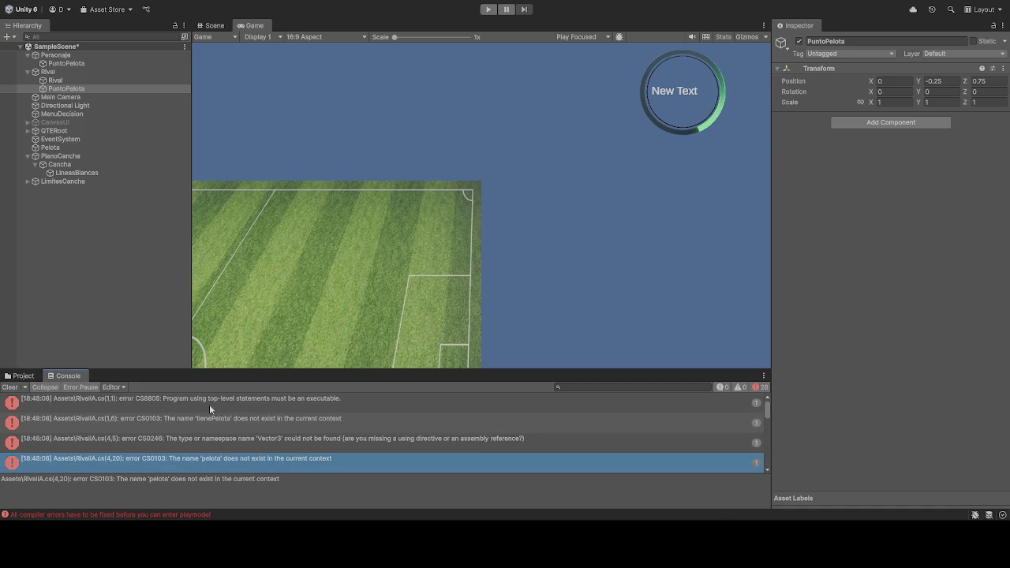
{"action": "scroll", "coordinate": [228, 422], "scroll_direction": "down", "scroll_amount": 5}
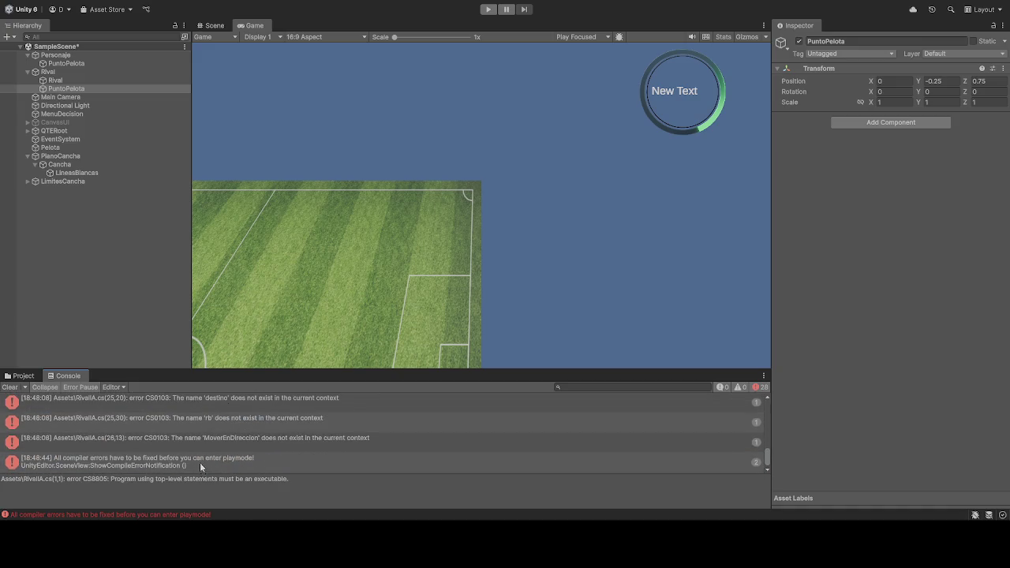
{"action": "left_click", "coordinate": [199, 462], "text": "shift"}
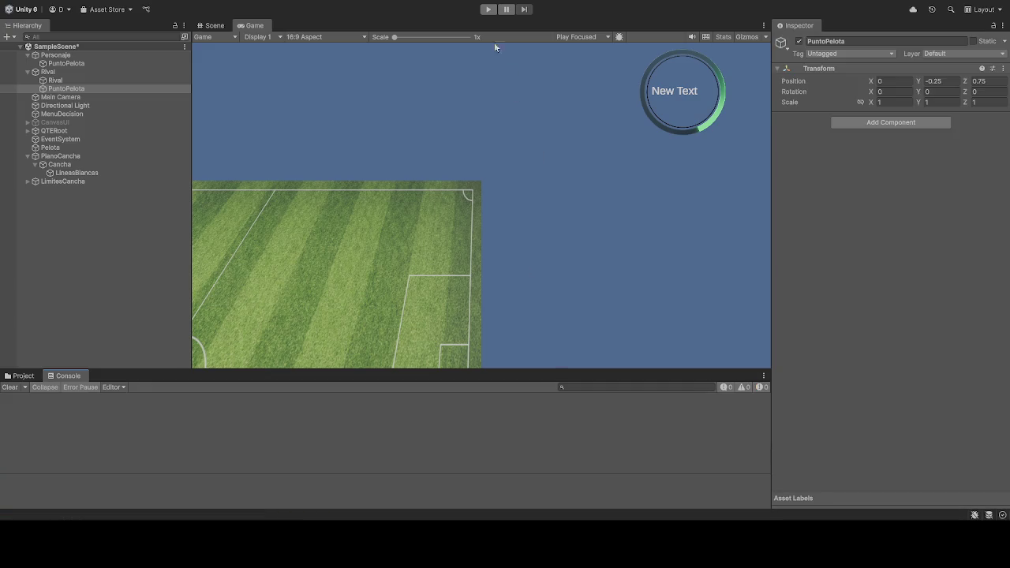
{"action": "left_click", "coordinate": [497, 9]}
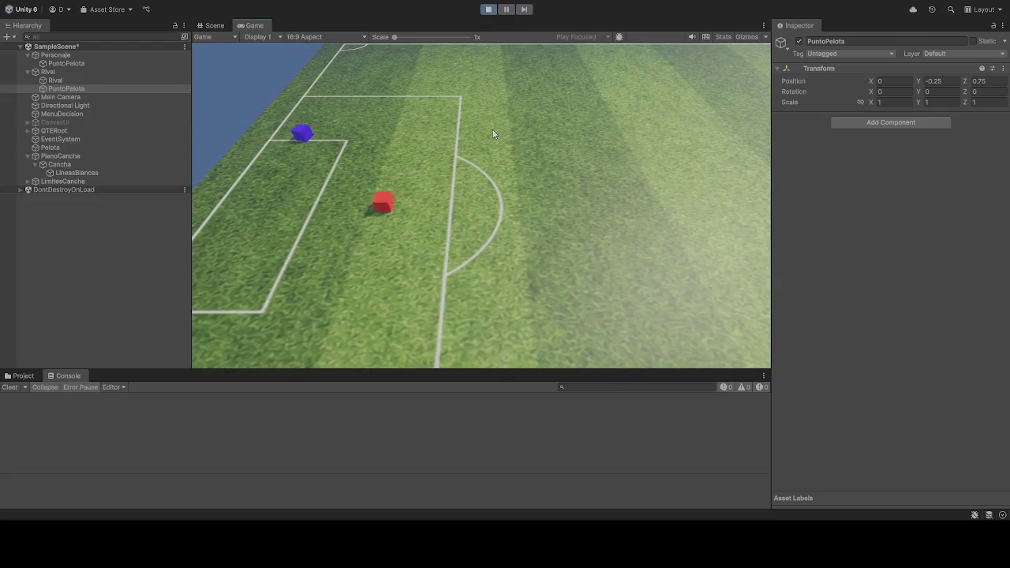
{"action": "left_click", "coordinate": [488, 9]}
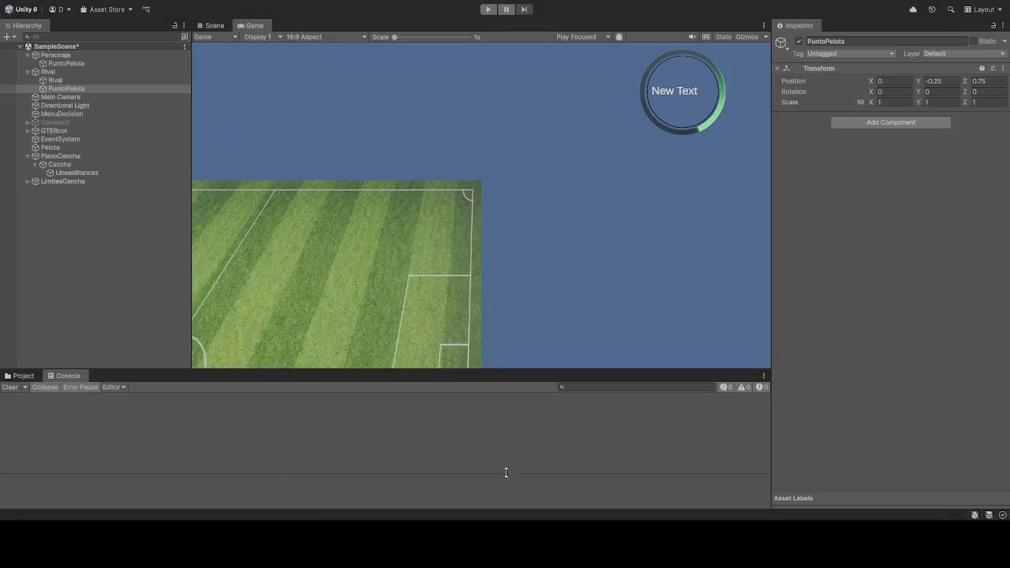
Step: Set the Rival's Tiempo Conducir to 1, then run and stop the game to test it
{"action": "left_click", "coordinate": [70, 82]}
{"action": "scroll", "coordinate": [846, 328], "scroll_direction": "down", "scroll_amount": 10}
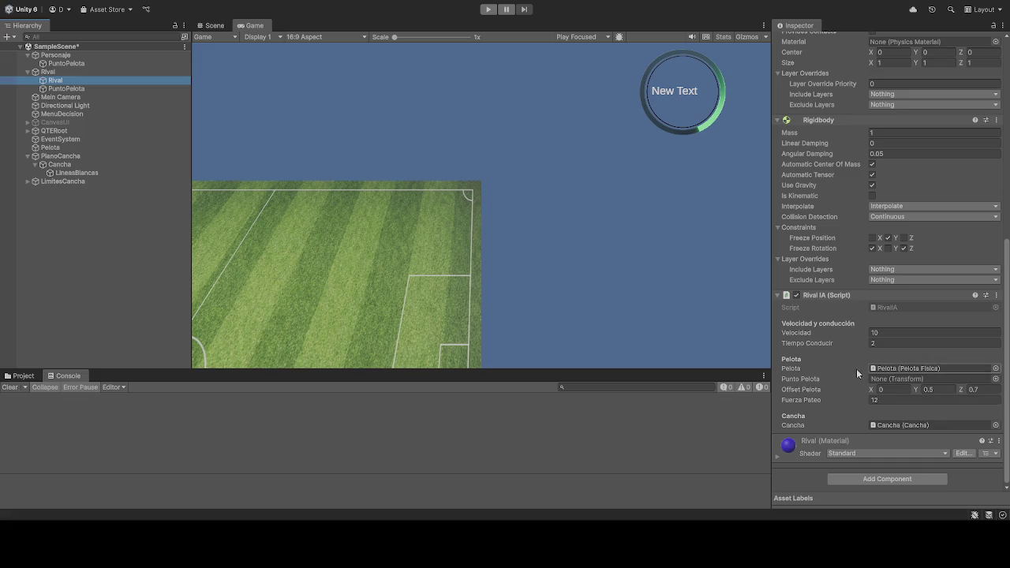
{"action": "left_click", "coordinate": [886, 344]}
{"action": "left_click", "coordinate": [886, 344]}
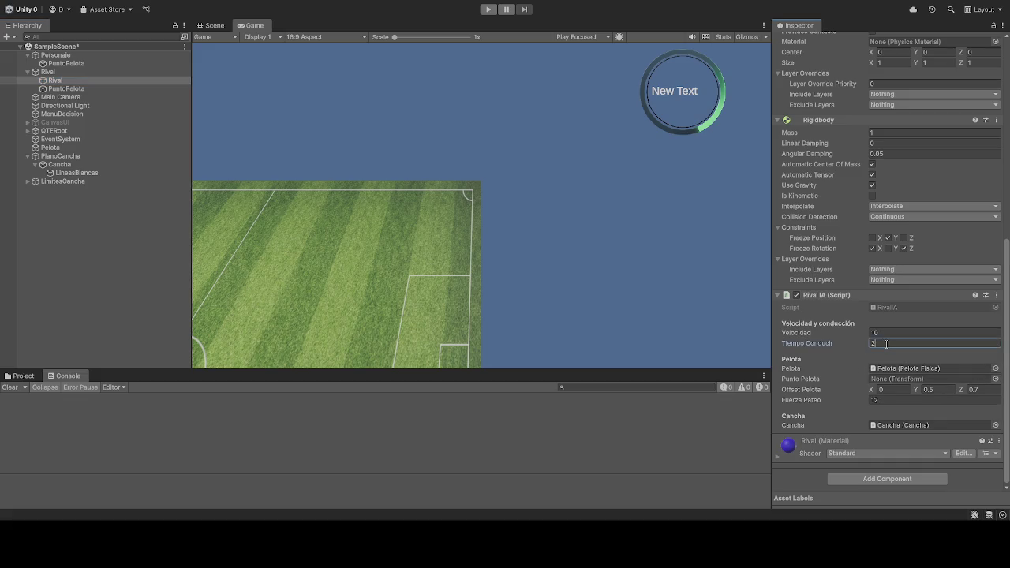
{"action": "double_click", "coordinate": [872, 344]}
{"action": "left_click", "coordinate": [488, 10]}
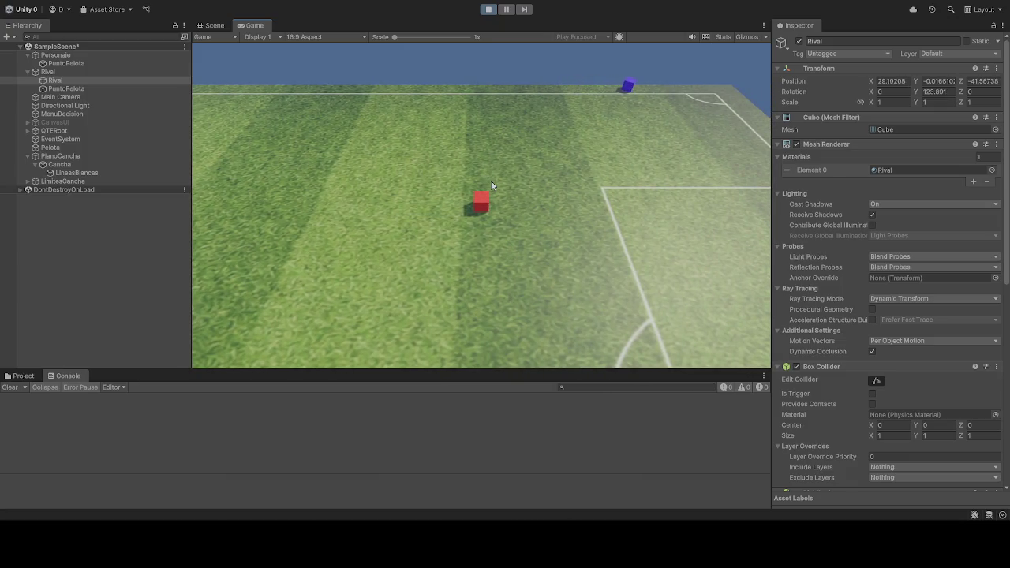
{"action": "left_click", "coordinate": [494, 9]}
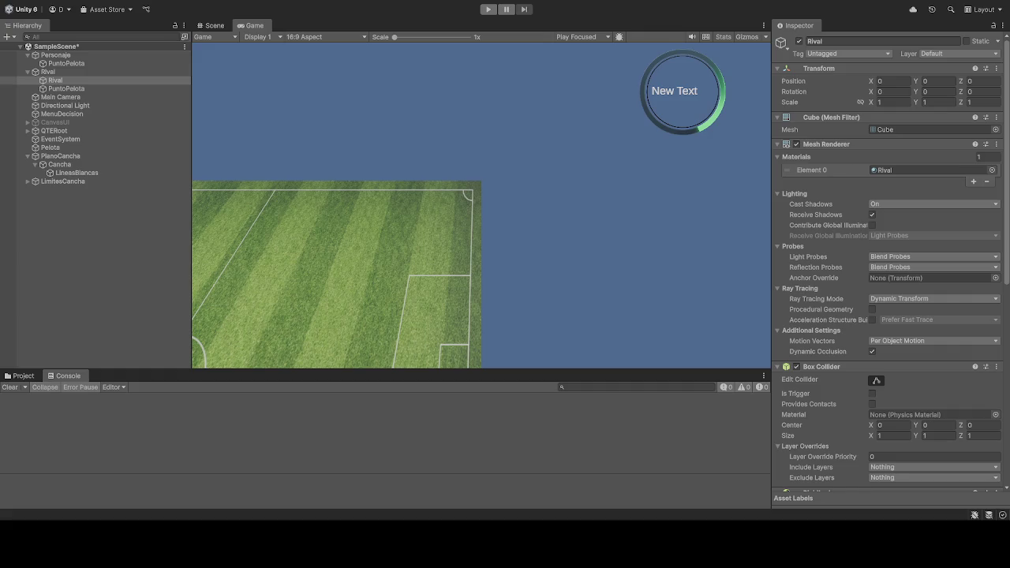
Step: Enter 10 in the Rival IA Tiempo Conducir field and start Play mode to test the chase
{"action": "scroll", "coordinate": [776, 422], "scroll_direction": "down", "scroll_amount": 8}
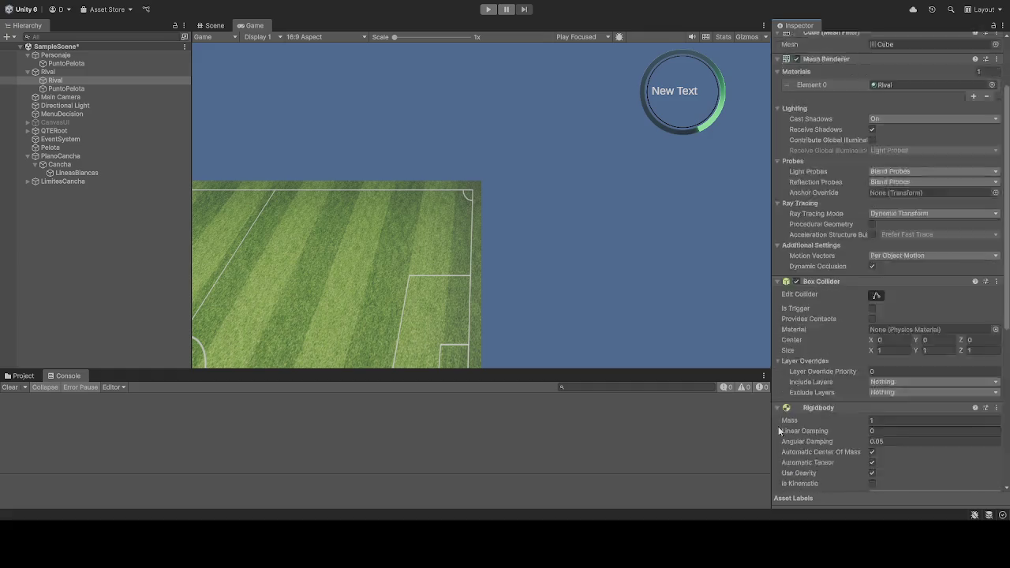
{"action": "scroll", "coordinate": [823, 400], "scroll_direction": "down", "scroll_amount": 2}
{"action": "left_click", "coordinate": [881, 343]}
{"action": "type", "text": "10"}
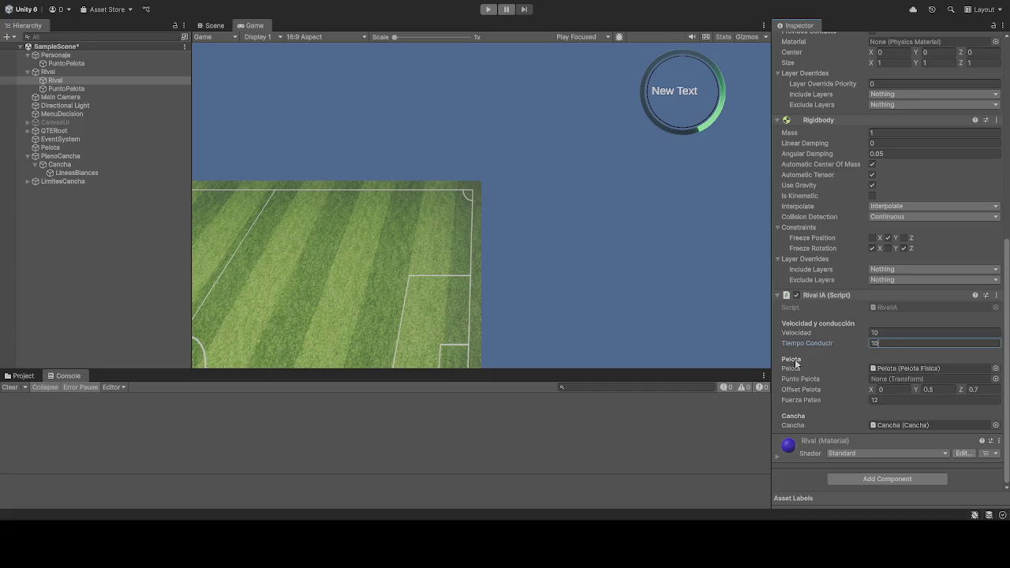
{"action": "left_click", "coordinate": [488, 9]}
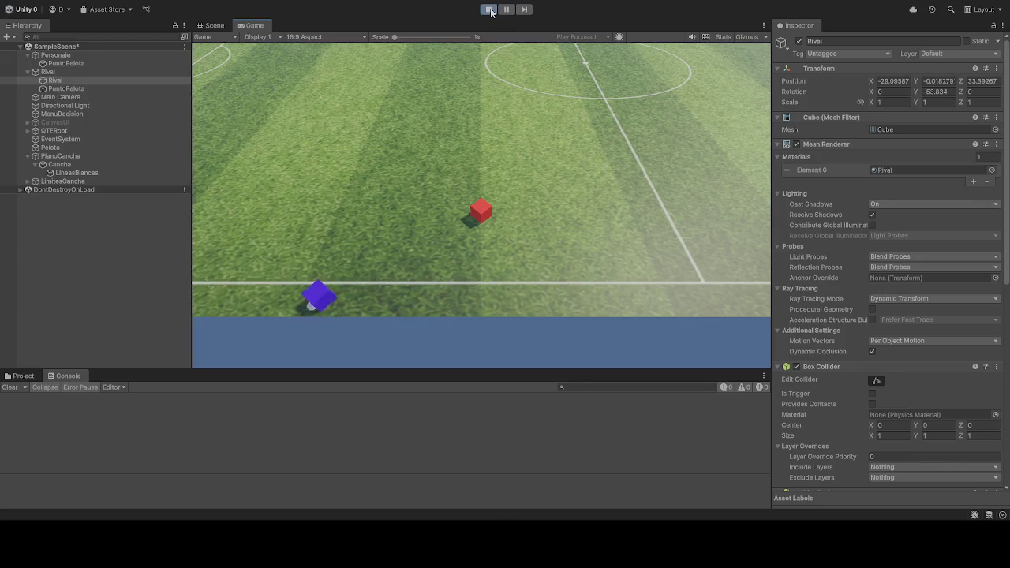
{"action": "scroll", "coordinate": [826, 379], "scroll_direction": "down", "scroll_amount": 8}
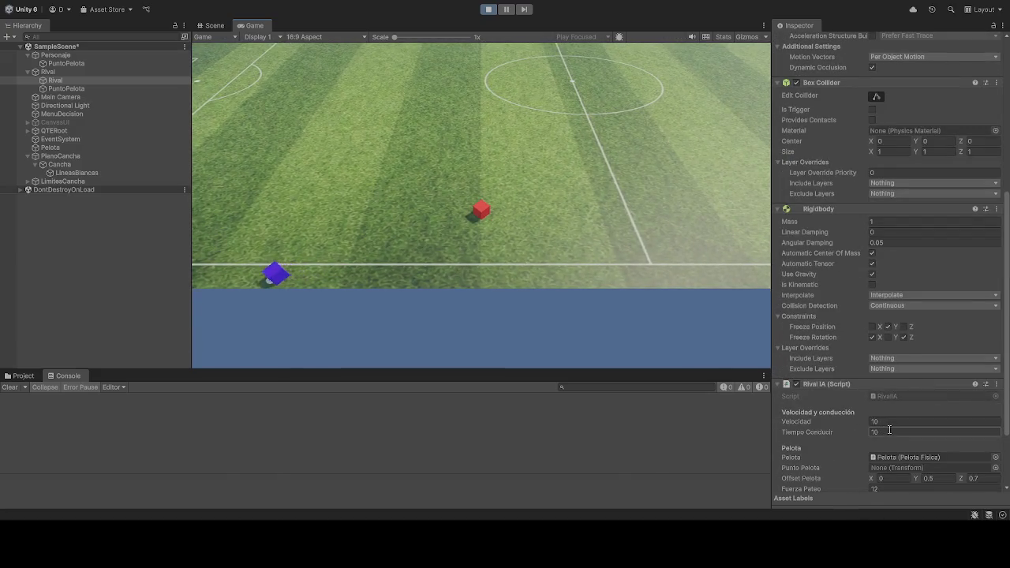
Step: While playing, commit Tiempo Conducir 2 and start retyping the rival's Velocidad
{"action": "left_click", "coordinate": [878, 432]}
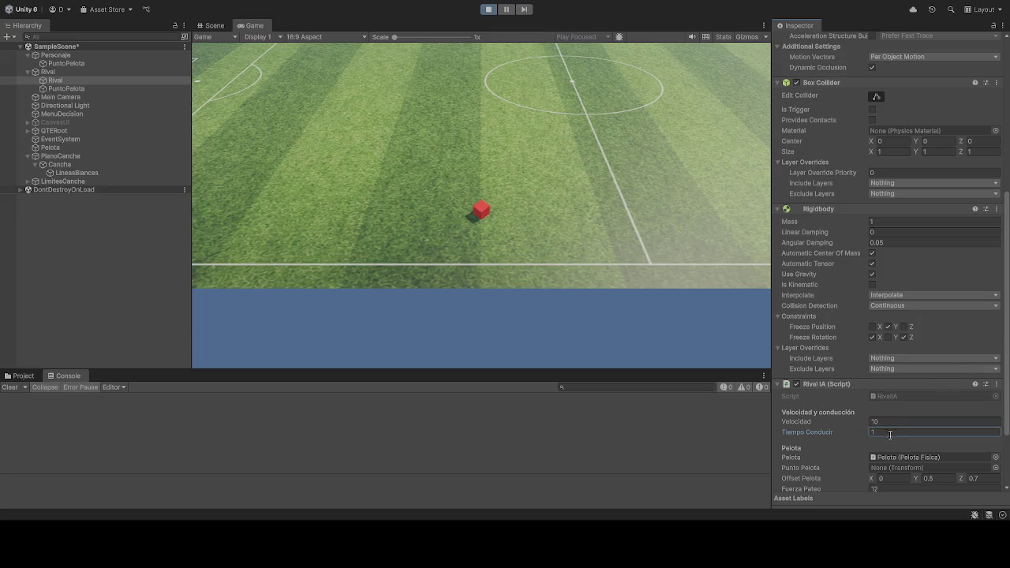
{"action": "type", "text": "2"}
{"action": "key", "text": "Return"}
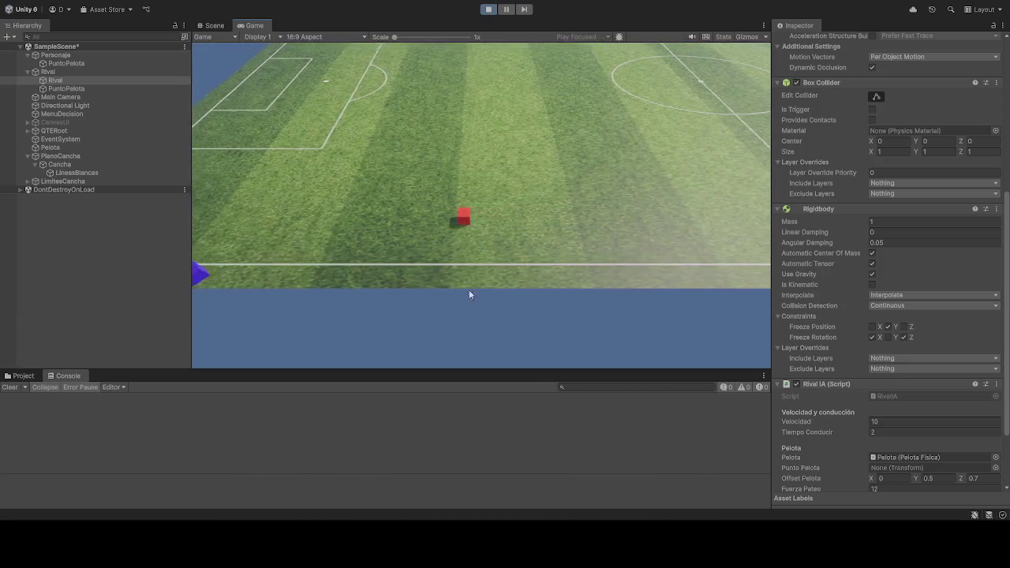
{"action": "left_click", "coordinate": [890, 423]}
{"action": "type", "text": "150"}
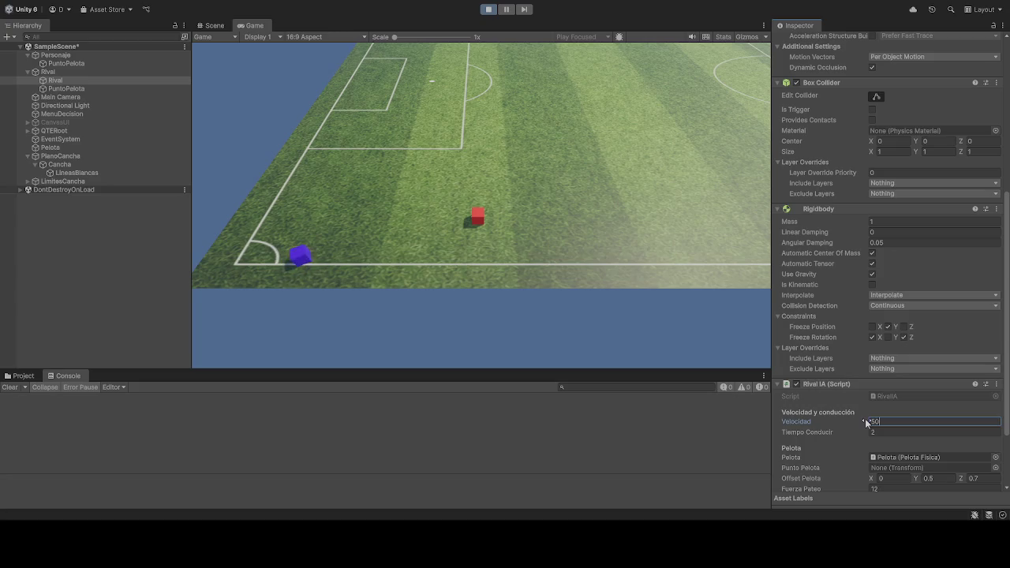
{"action": "key", "text": "BackSpace"}
{"action": "key", "text": "BackSpace"}
{"action": "type", "text": "20"}
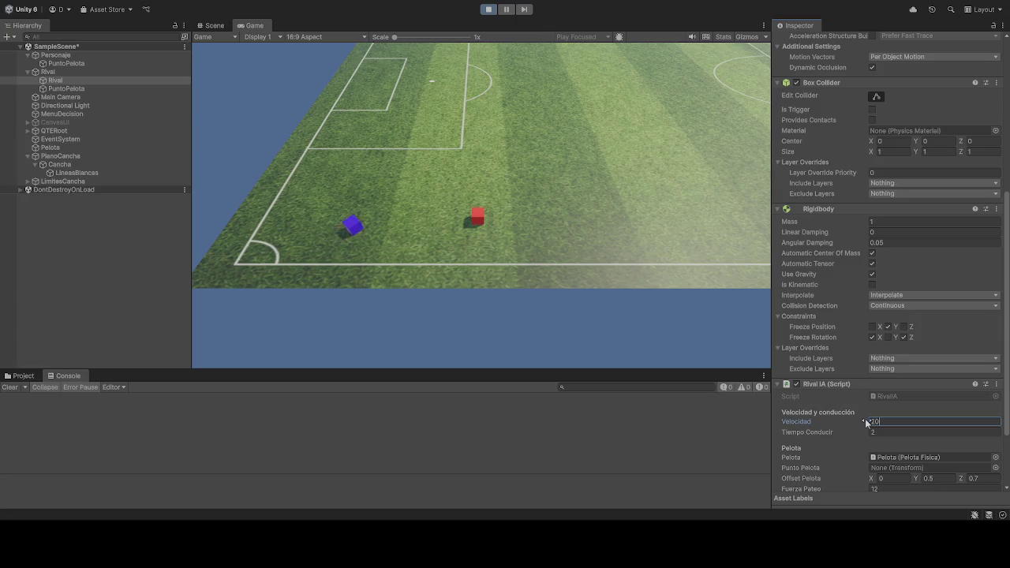
Step: Try Velocidad values 110, 120 and 30, finally settling on a speed of 10
{"action": "key", "text": "BackSpace"}
{"action": "key", "text": "BackSpace"}
{"action": "type", "text": "10"}
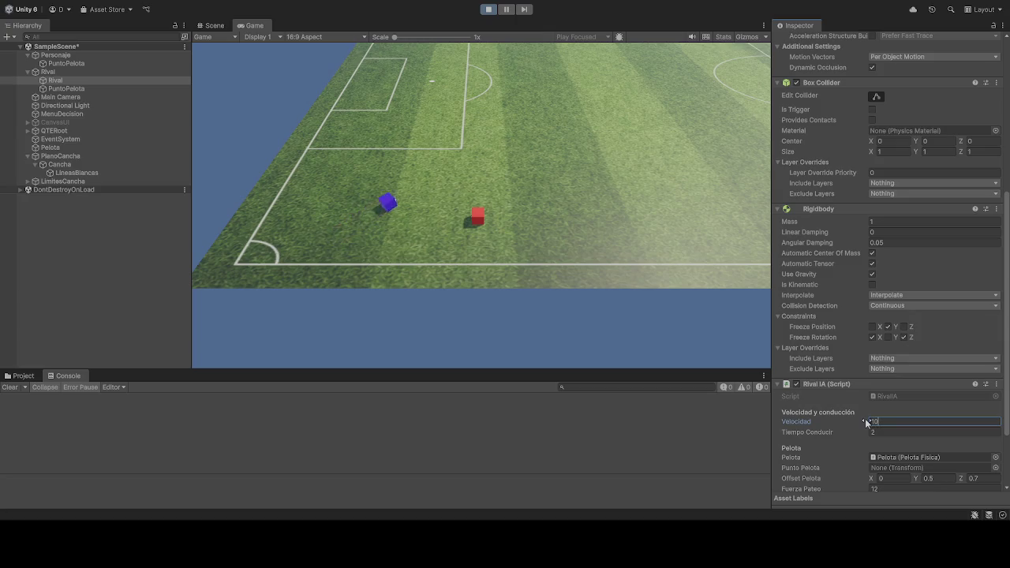
{"action": "key", "text": "BackSpace"}
{"action": "key", "text": "BackSpace"}
{"action": "type", "text": "20"}
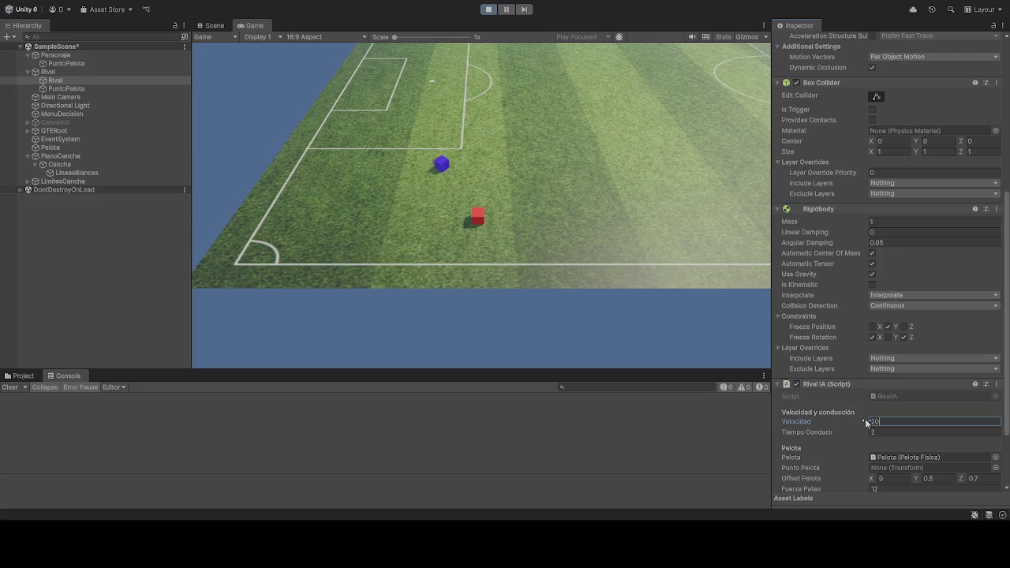
{"action": "key", "text": "BackSpace"}
{"action": "key", "text": "BackSpace"}
{"action": "type", "text": "30"}
{"action": "key", "text": "BackSpace"}
{"action": "key", "text": "BackSpace"}
{"action": "type", "text": "10"}
{"action": "left_click", "coordinate": [582, 192]}
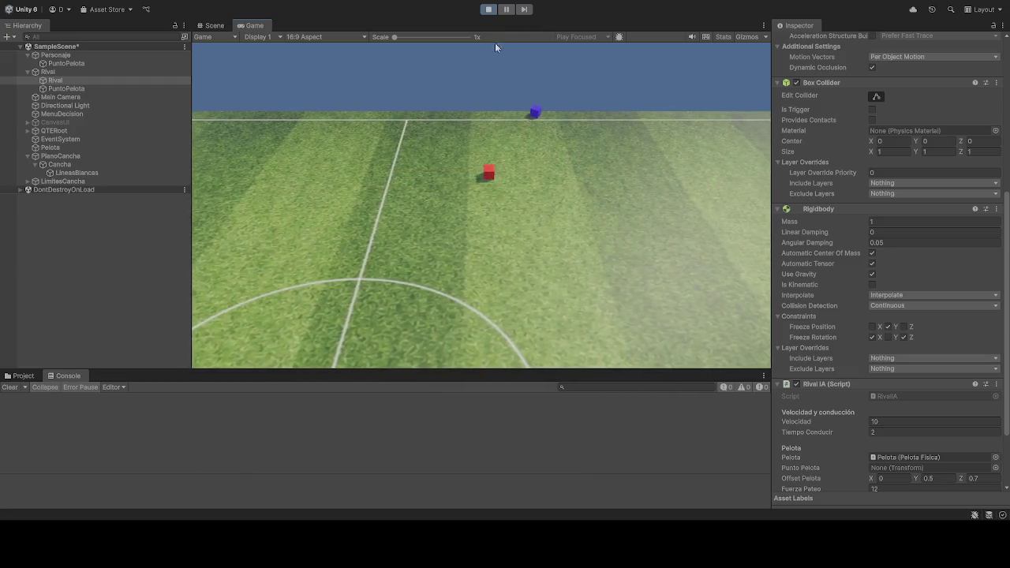
Step: Stop the running game after watching the rival move at Velocidad 10
{"action": "left_click", "coordinate": [487, 10]}
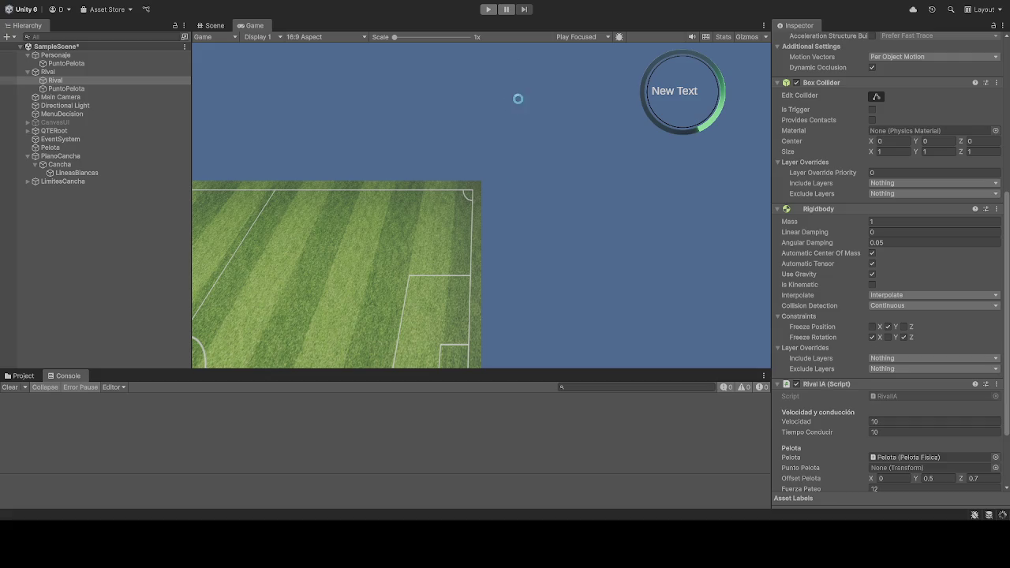
Step: Run the scene to watch the blue Rival cube, then stop the game
{"action": "left_click", "coordinate": [489, 8]}
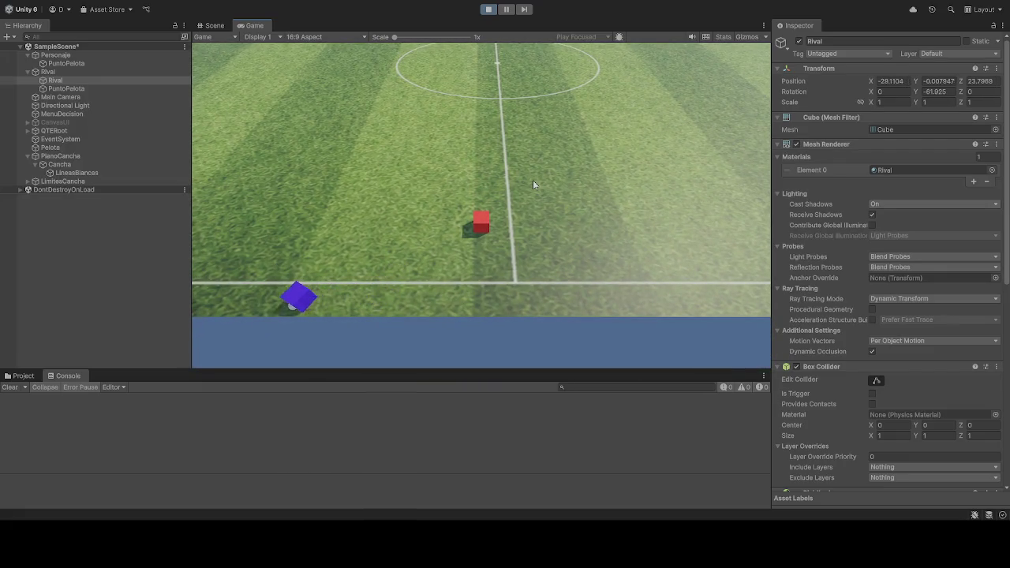
{"action": "left_click", "coordinate": [489, 9]}
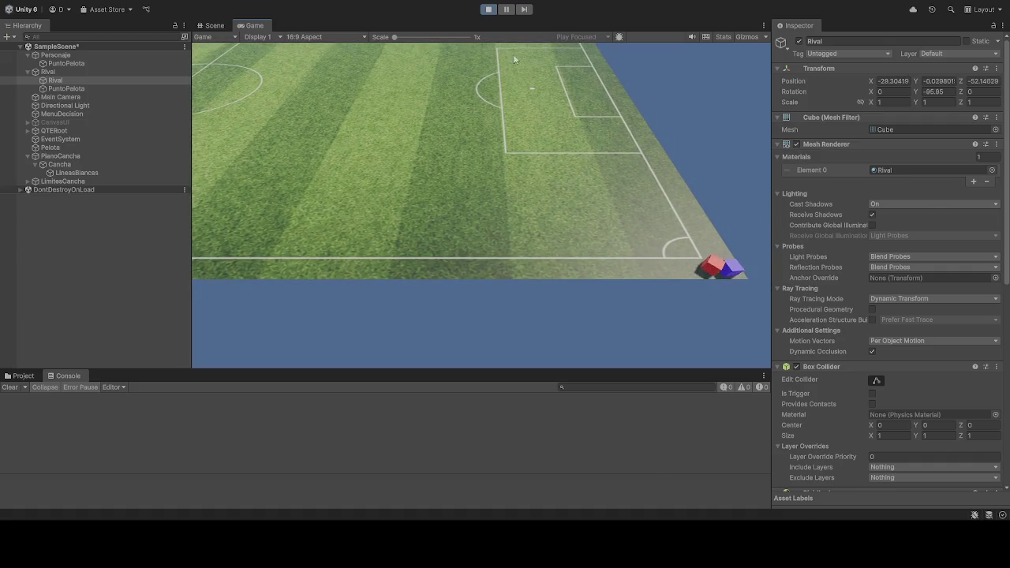
Step: Stop and immediately restart Play mode to rerun the rival chase
{"action": "left_click", "coordinate": [492, 11]}
{"action": "left_click", "coordinate": [491, 10]}
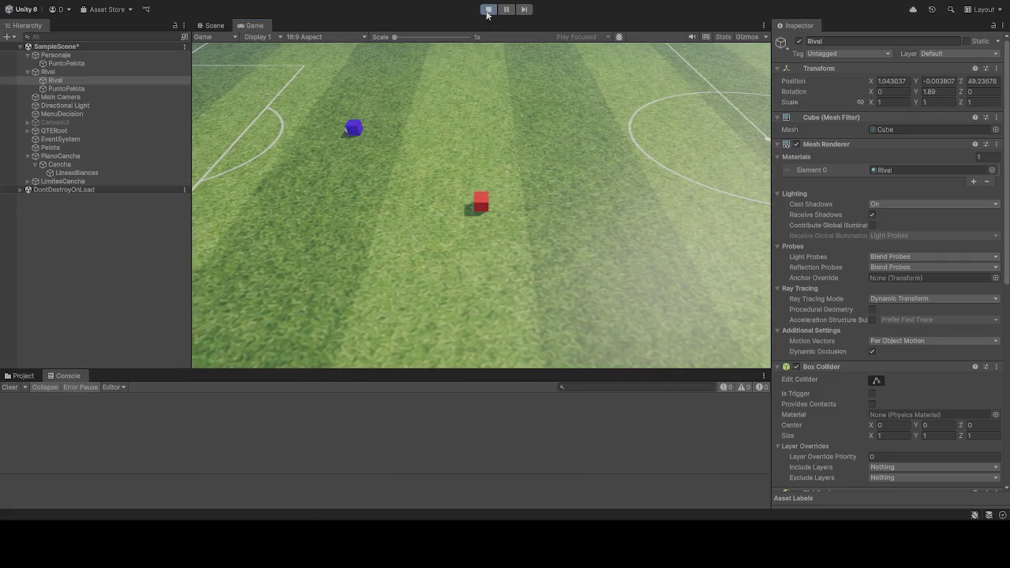
{"action": "left_click", "coordinate": [487, 9]}
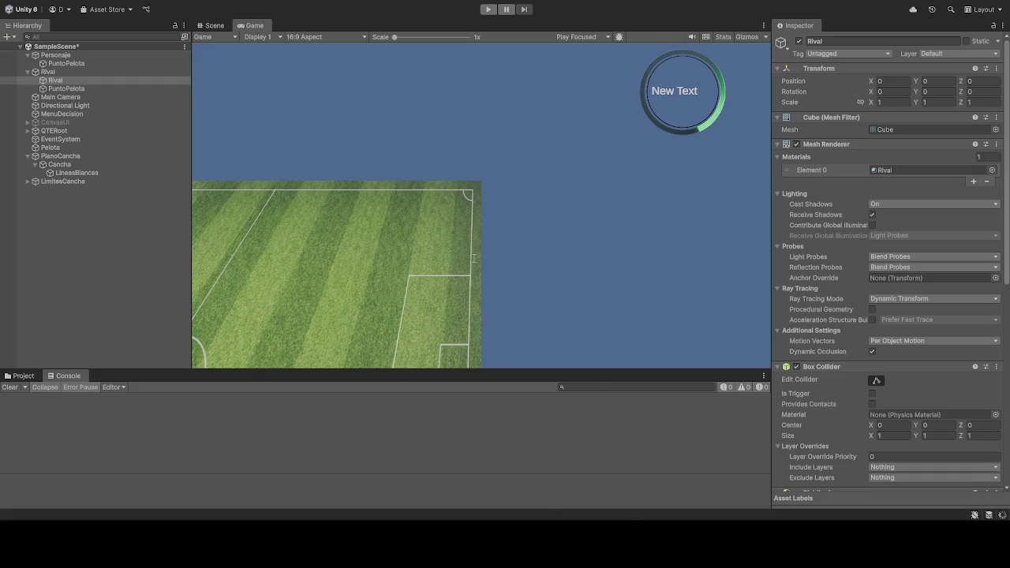
{"action": "left_click", "coordinate": [488, 10]}
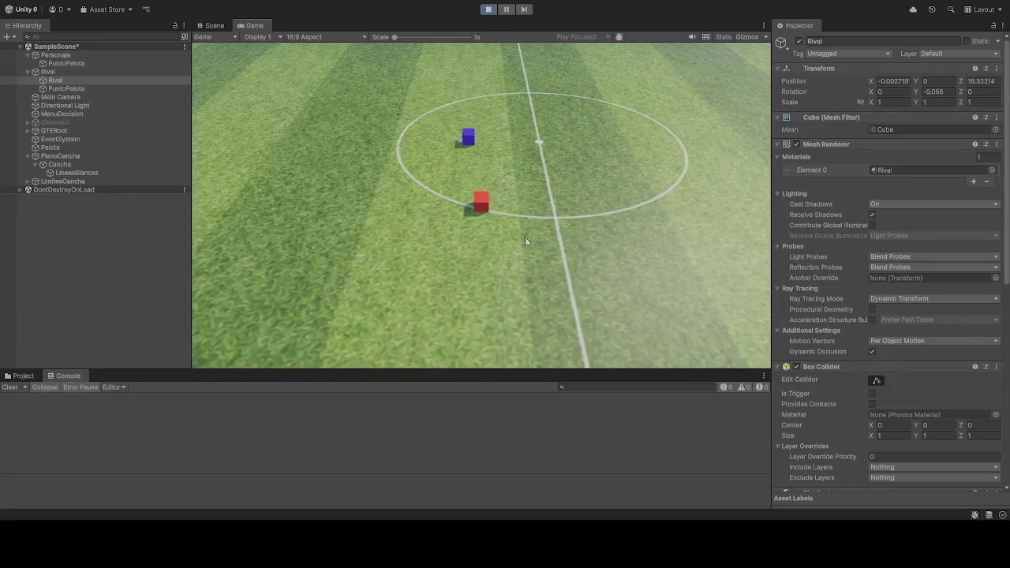
Step: Stop the test, delete the Rival child object and undo the deletion
{"action": "left_click", "coordinate": [489, 10]}
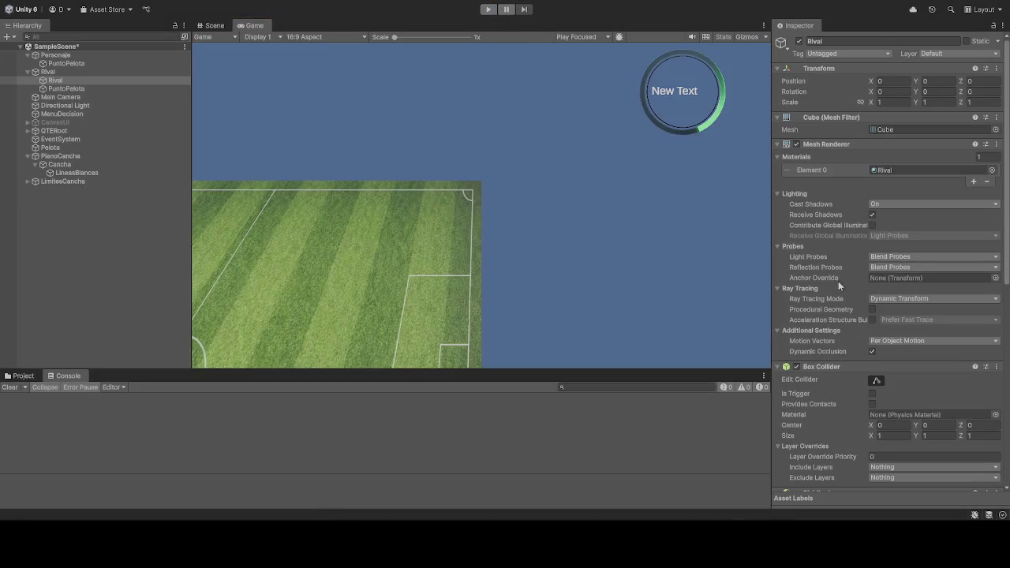
{"action": "scroll", "coordinate": [827, 267], "scroll_direction": "down", "scroll_amount": 5}
{"action": "left_click", "coordinate": [57, 81]}
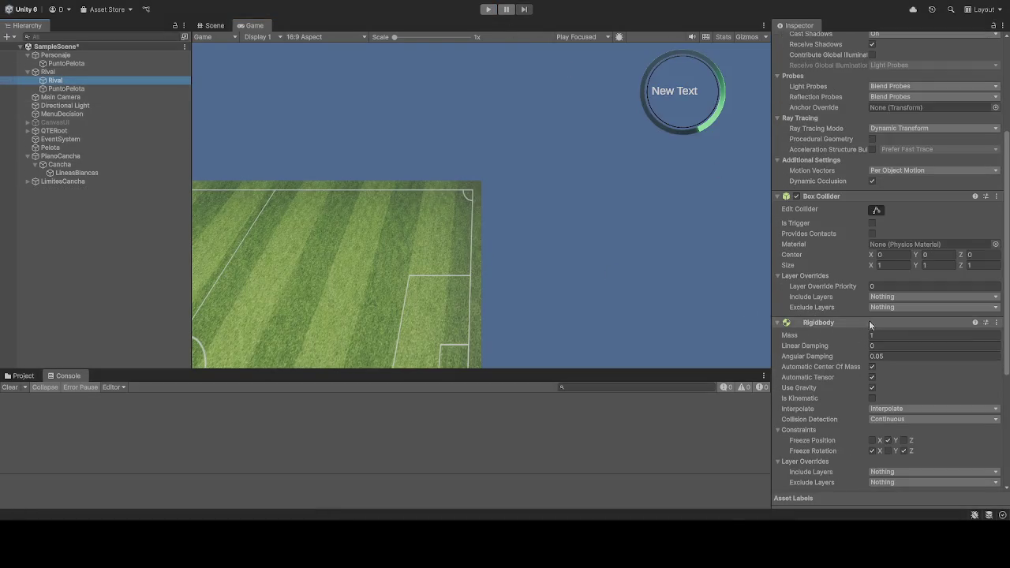
{"action": "scroll", "coordinate": [856, 327], "scroll_direction": "down", "scroll_amount": 6}
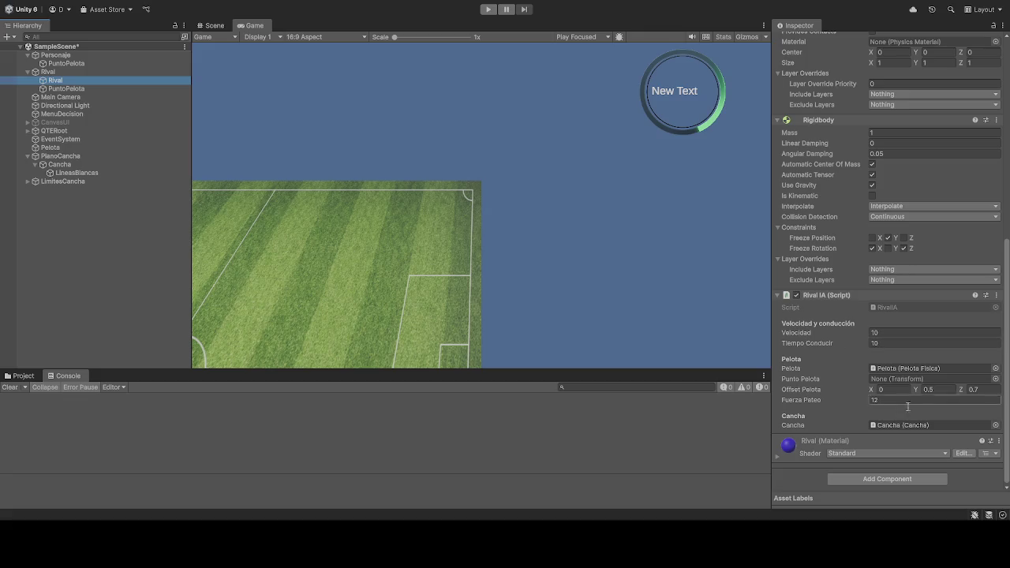
{"action": "key", "text": "Delete"}
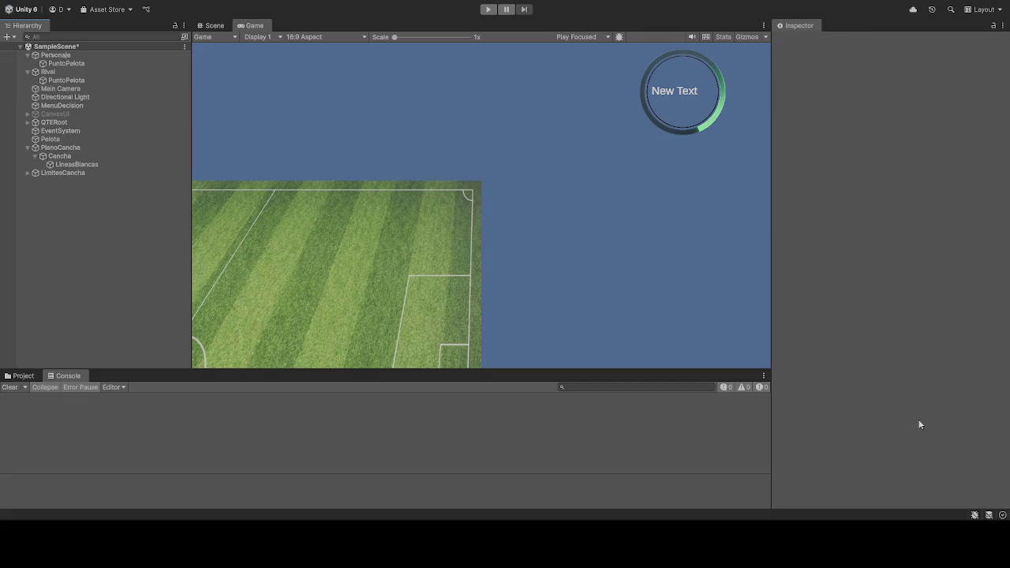
{"action": "key", "text": "ctrl+z"}
Step: Check the Rival IA Cancha reference and run the scene again
{"action": "scroll", "coordinate": [897, 434], "scroll_direction": "down", "scroll_amount": 6}
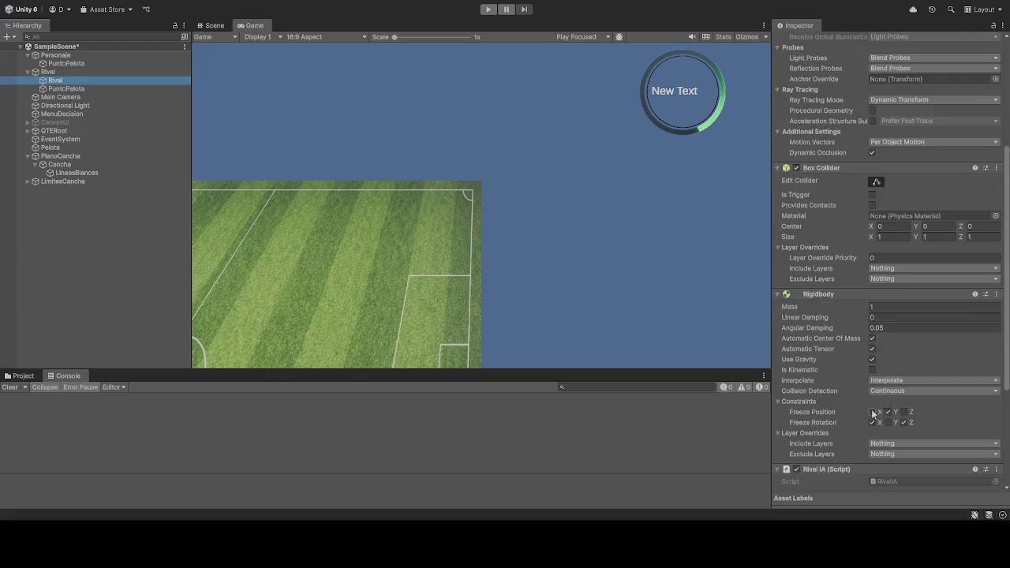
{"action": "left_click", "coordinate": [893, 424]}
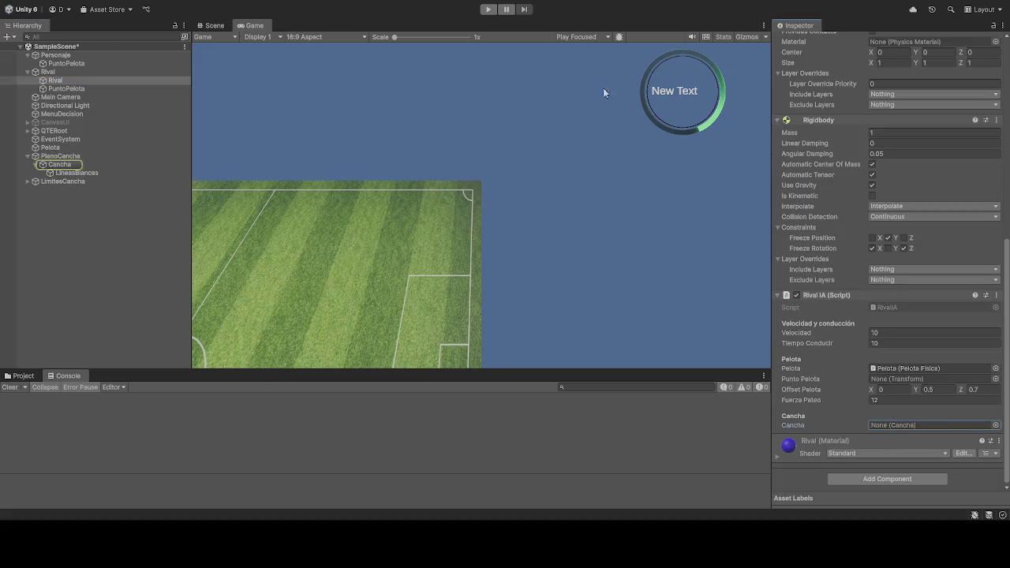
{"action": "left_click", "coordinate": [490, 9]}
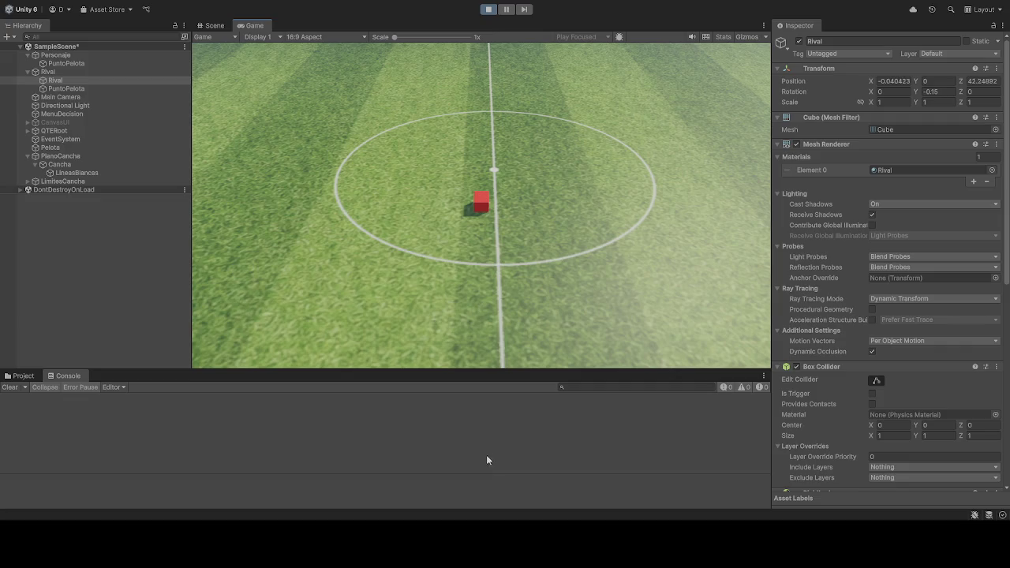
Step: Stop the running soccer scene with the Play button
{"action": "left_click", "coordinate": [488, 8]}
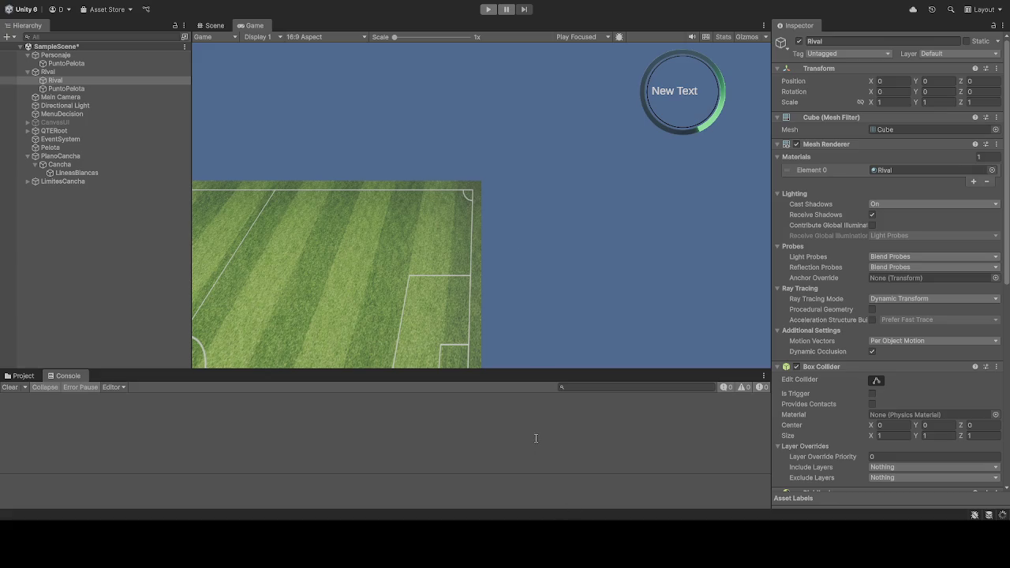
Step: Run and stop a quick test of the soccer scene
{"action": "left_click", "coordinate": [488, 9]}
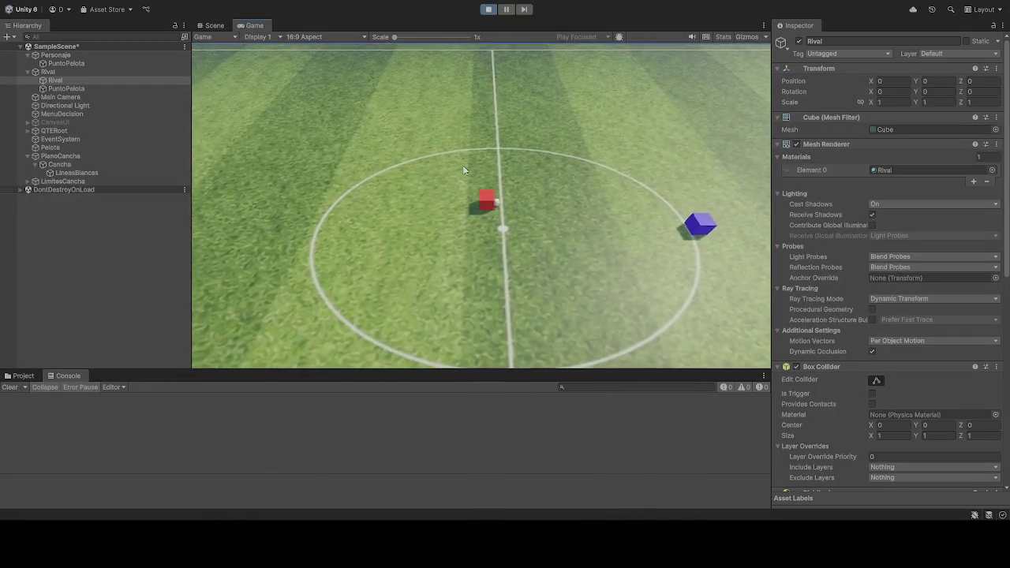
{"action": "left_click", "coordinate": [488, 10]}
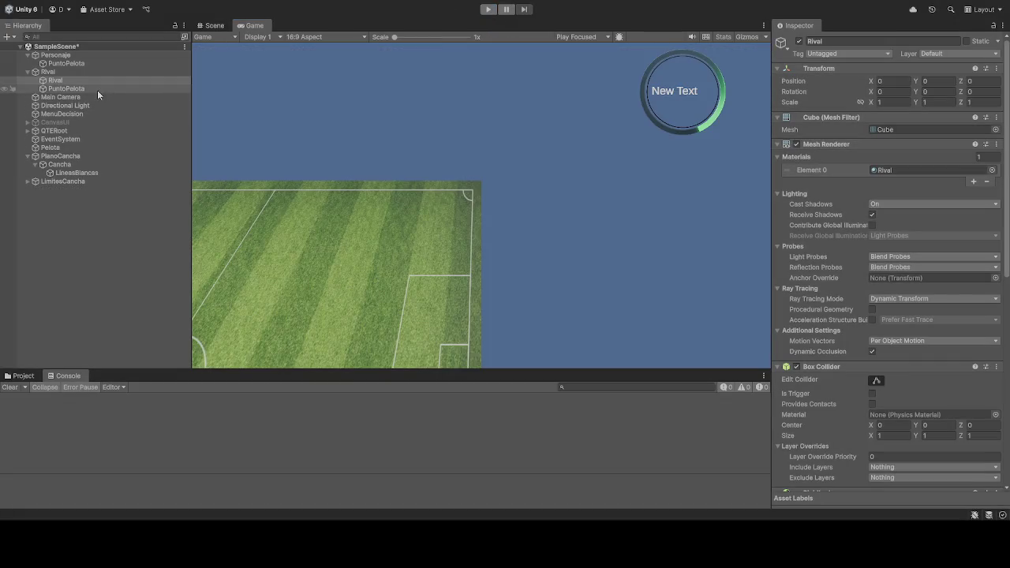
{"action": "scroll", "coordinate": [843, 358], "scroll_direction": "down", "scroll_amount": 5}
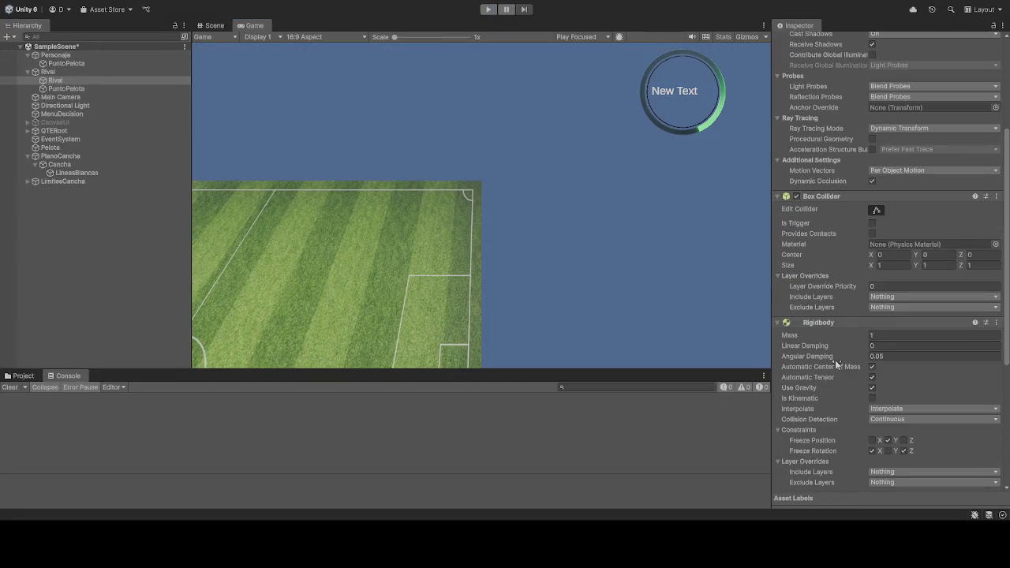
{"action": "scroll", "coordinate": [835, 363], "scroll_direction": "down", "scroll_amount": 7}
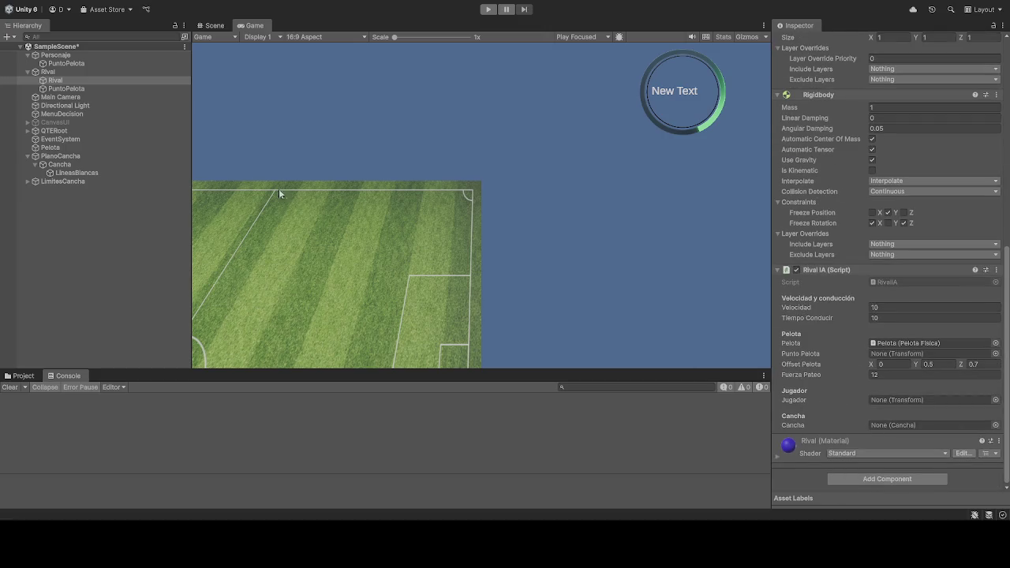
Step: Assign Personaje to Jugador and Cancha to Cancha in Rival IA, then run the scene
{"action": "mouse_move", "coordinate": [64, 54]}
{"action": "left_mouse_down"}
{"action": "mouse_move", "coordinate": [852, 465]}
{"action": "mouse_move", "coordinate": [897, 403]}
{"action": "left_mouse_up"}
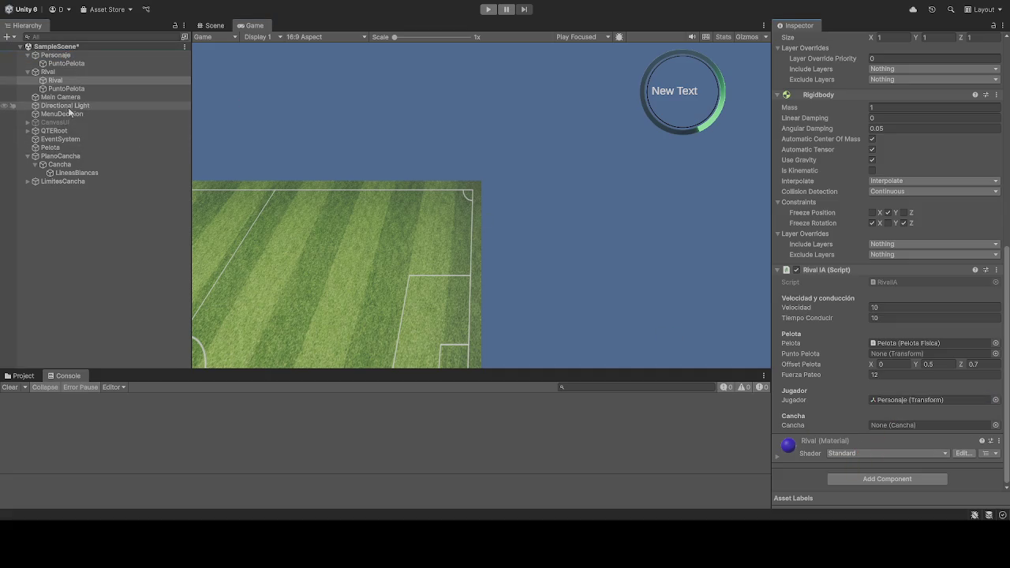
{"action": "mouse_move", "coordinate": [60, 164]}
{"action": "left_mouse_down"}
{"action": "mouse_move", "coordinate": [612, 279]}
{"action": "mouse_move", "coordinate": [908, 426]}
{"action": "left_mouse_up"}
{"action": "left_click", "coordinate": [486, 10]}
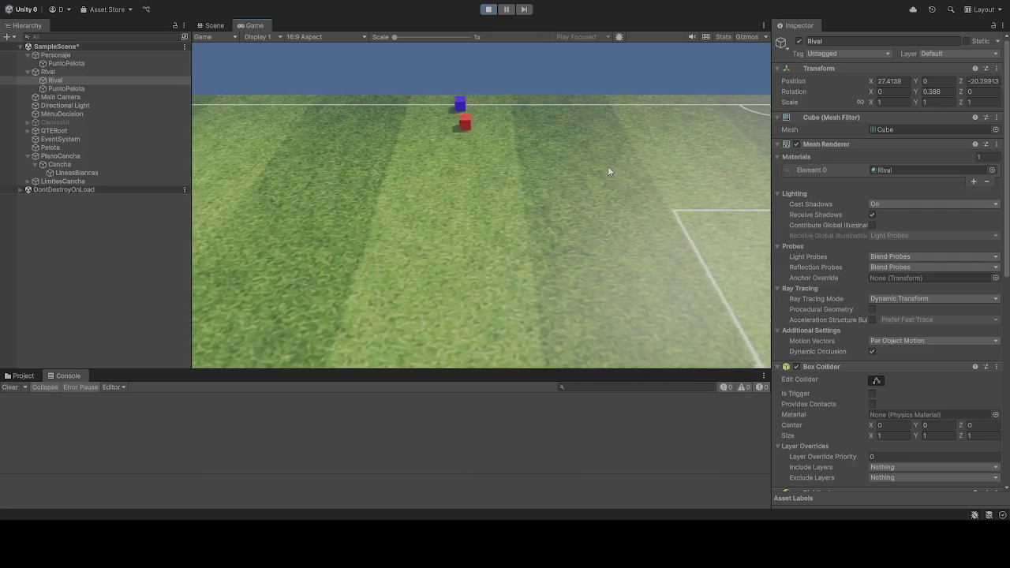
{"action": "left_click", "coordinate": [486, 9]}
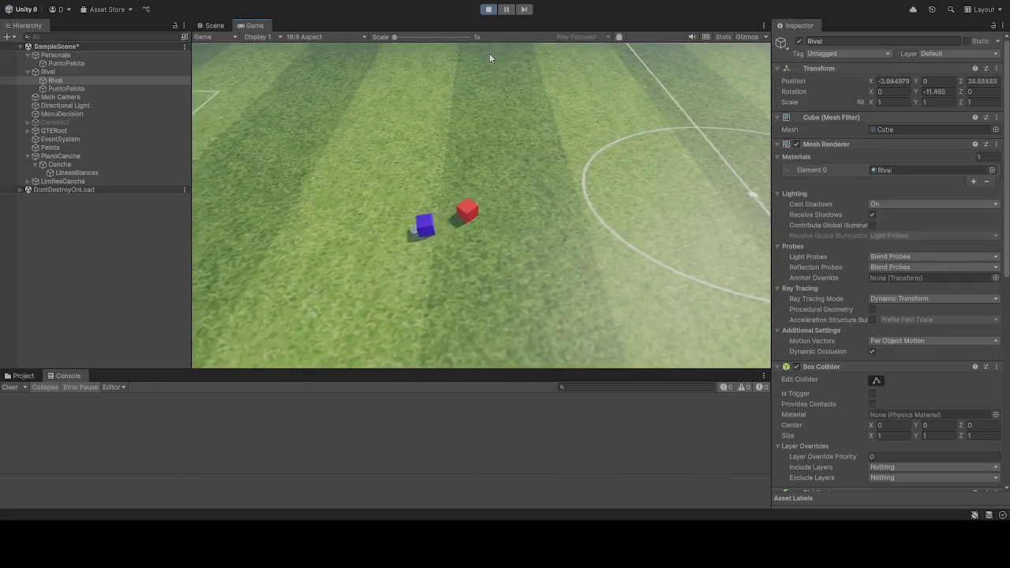
Step: Stop Play mode and select Rival's PuntoPelota in the Hierarchy, ready to rename it
{"action": "left_click", "coordinate": [489, 8]}
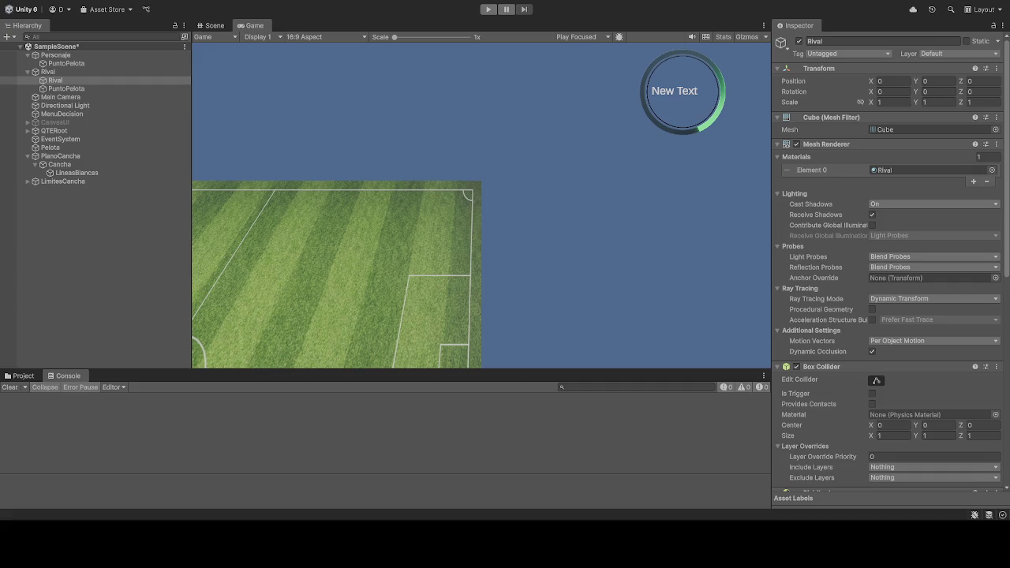
{"action": "left_click", "coordinate": [69, 89]}
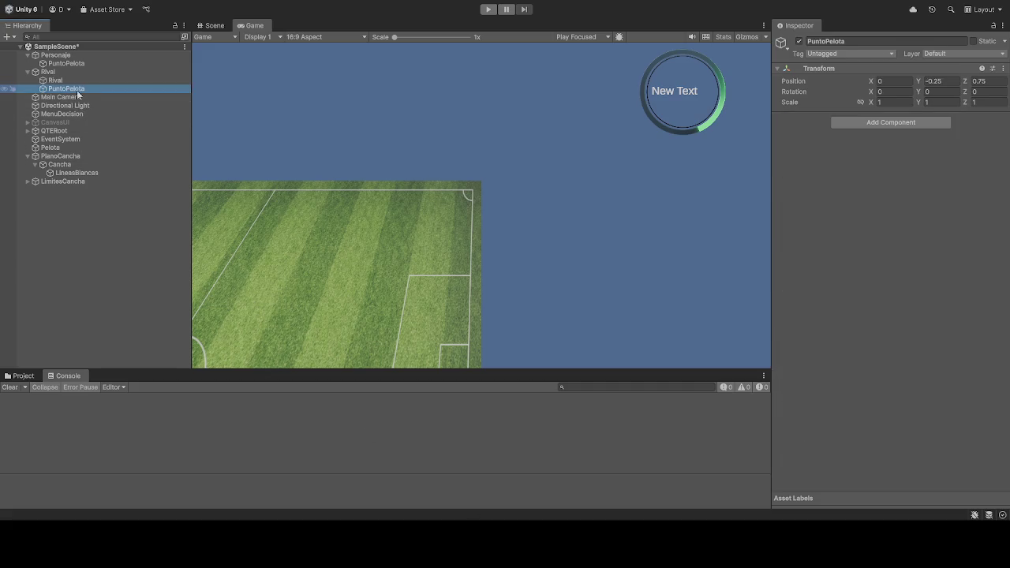
{"action": "left_click", "coordinate": [91, 89]}
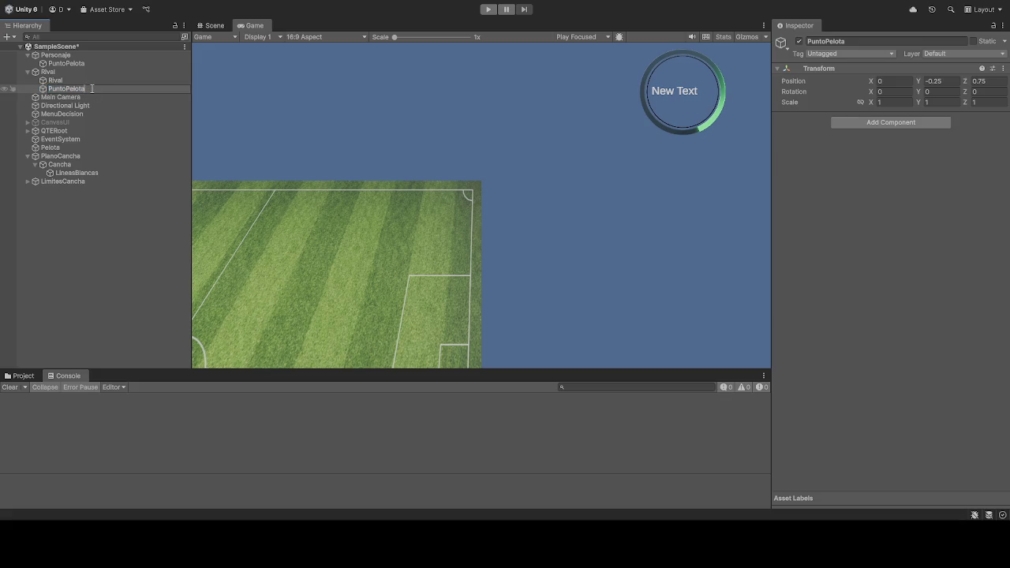
Step: Rename Rival's ball point to PuntoPelotaIA, then enter Play mode to test the rival
{"action": "type", "text": "IA"}
{"action": "key", "text": "Return"}
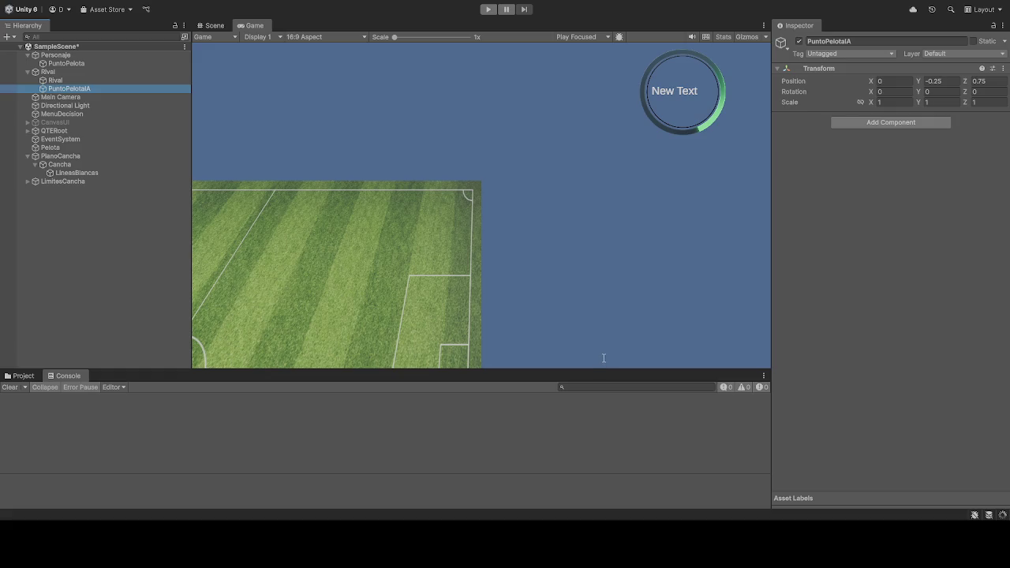
{"action": "key", "text": "ctrl+p"}
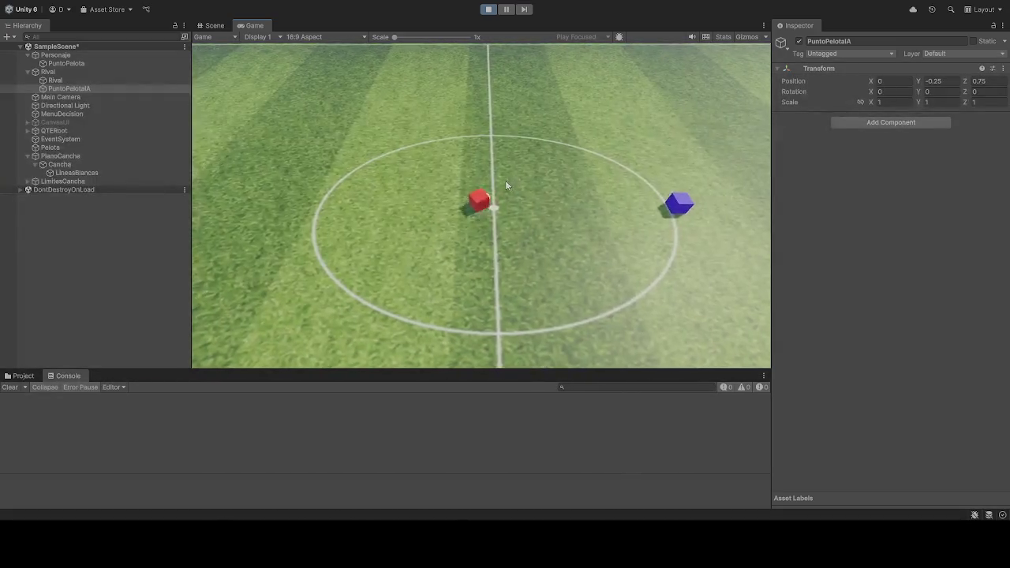
Step: Stop the test run and select Rival to show its components
{"action": "left_click", "coordinate": [490, 10]}
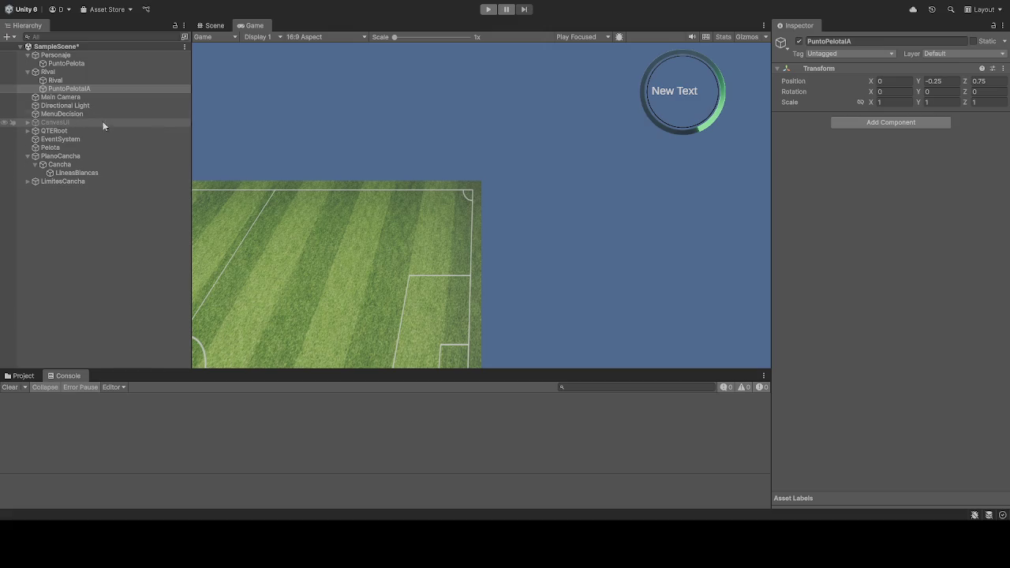
{"action": "left_click", "coordinate": [65, 80]}
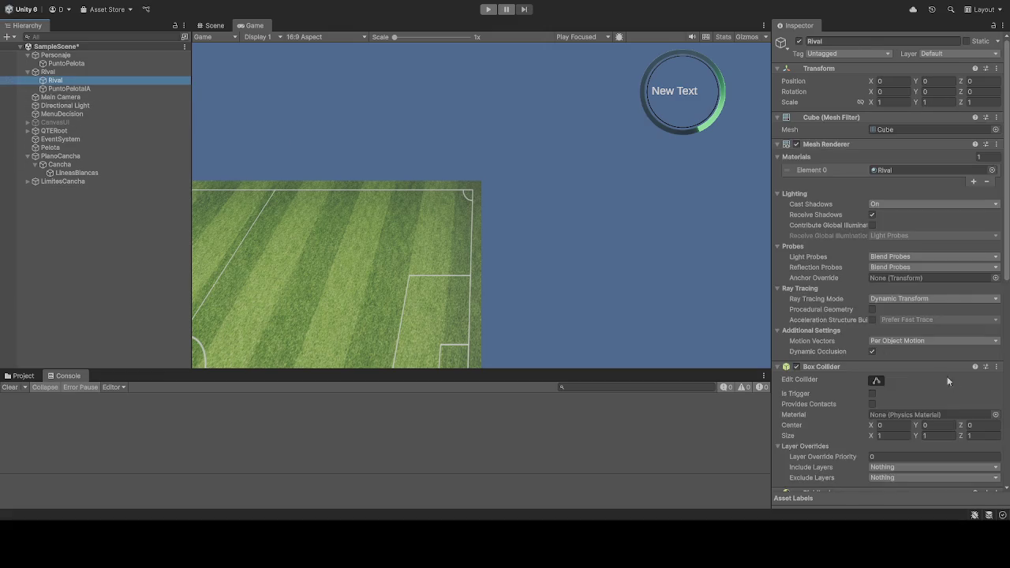
Step: Link PuntoPelotaIA into Rival IA's Punto Pelota field, verify it, and start a test run
{"action": "scroll", "coordinate": [907, 377], "scroll_direction": "down", "scroll_amount": 10}
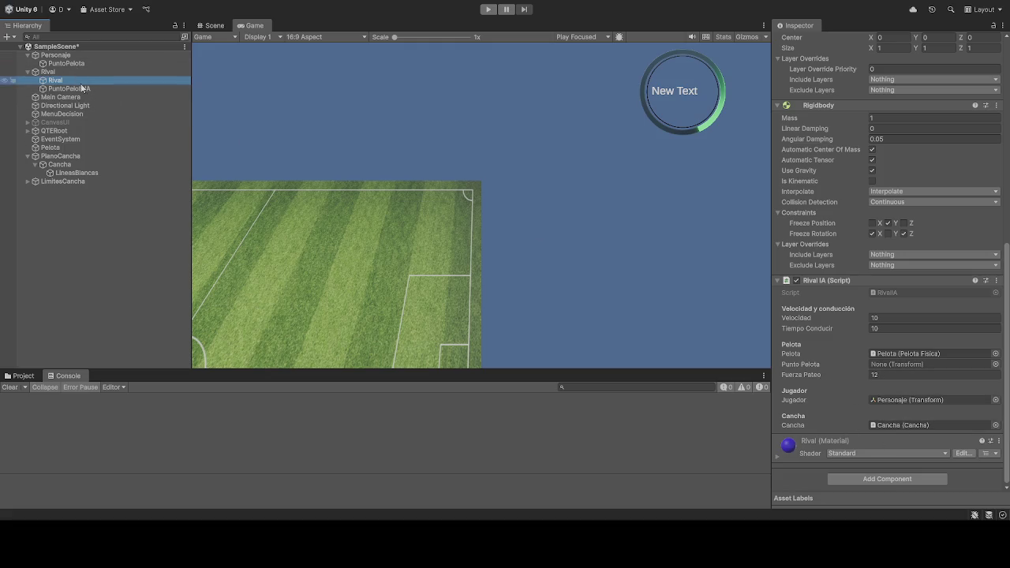
{"action": "mouse_move", "coordinate": [70, 88]}
{"action": "left_mouse_down"}
{"action": "mouse_move", "coordinate": [821, 361]}
{"action": "mouse_move", "coordinate": [891, 366]}
{"action": "left_mouse_up"}
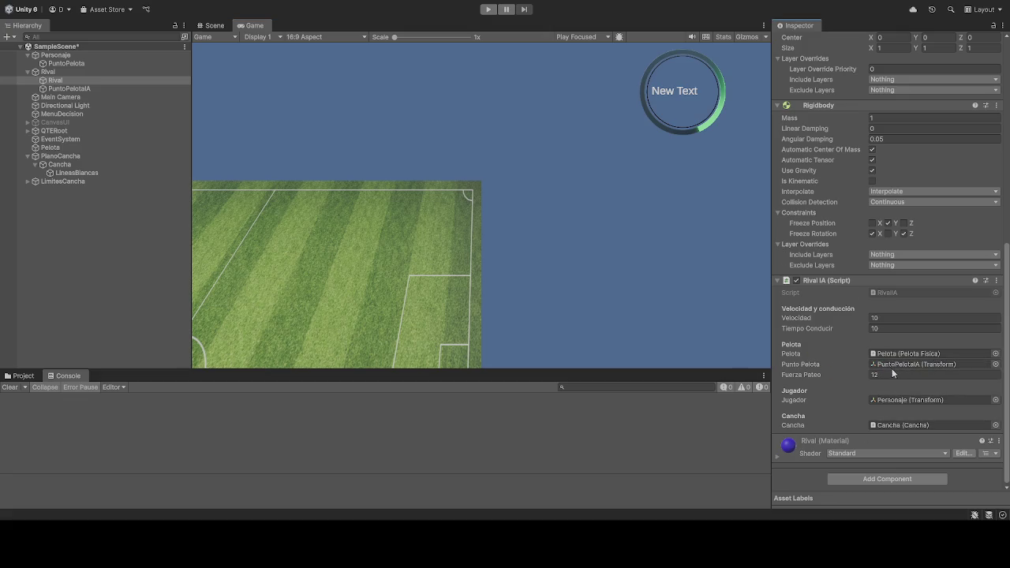
{"action": "left_click", "coordinate": [892, 365]}
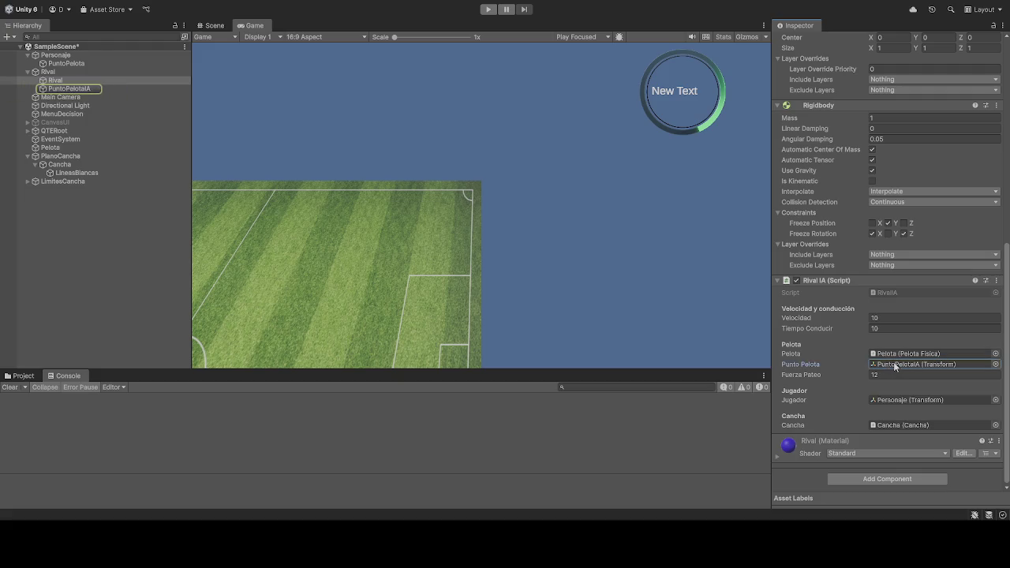
{"action": "left_click", "coordinate": [487, 10]}
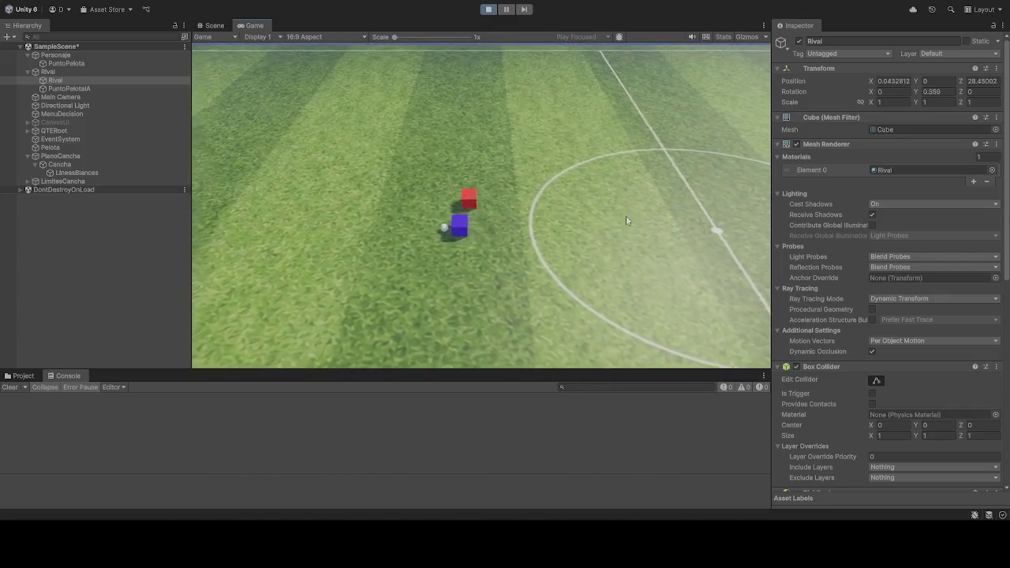
Step: Stop the test run, scroll to the Rival IA script, and show the Assets in the Project panel
{"action": "left_click", "coordinate": [489, 9]}
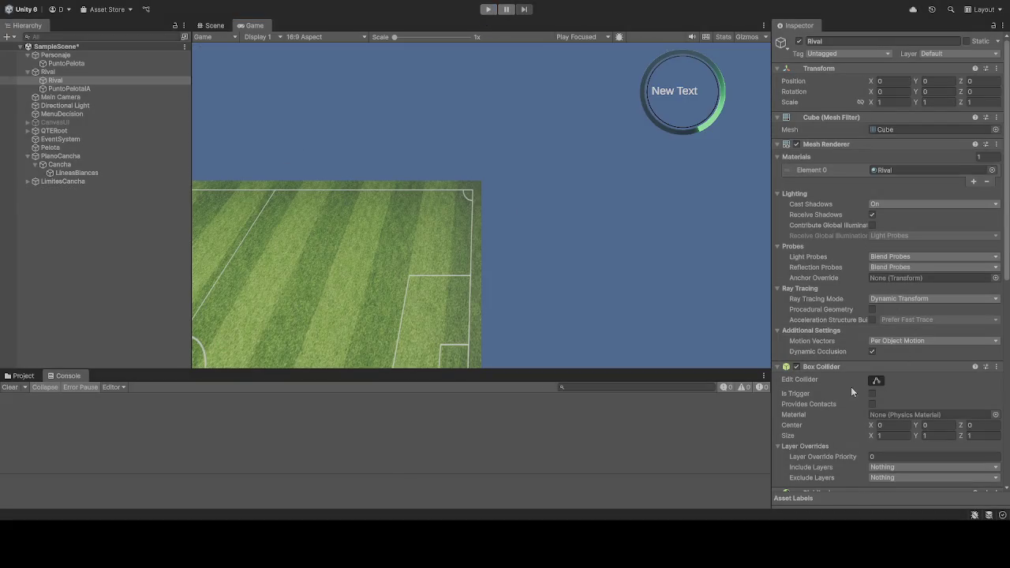
{"action": "scroll", "coordinate": [850, 387], "scroll_direction": "down", "scroll_amount": 10}
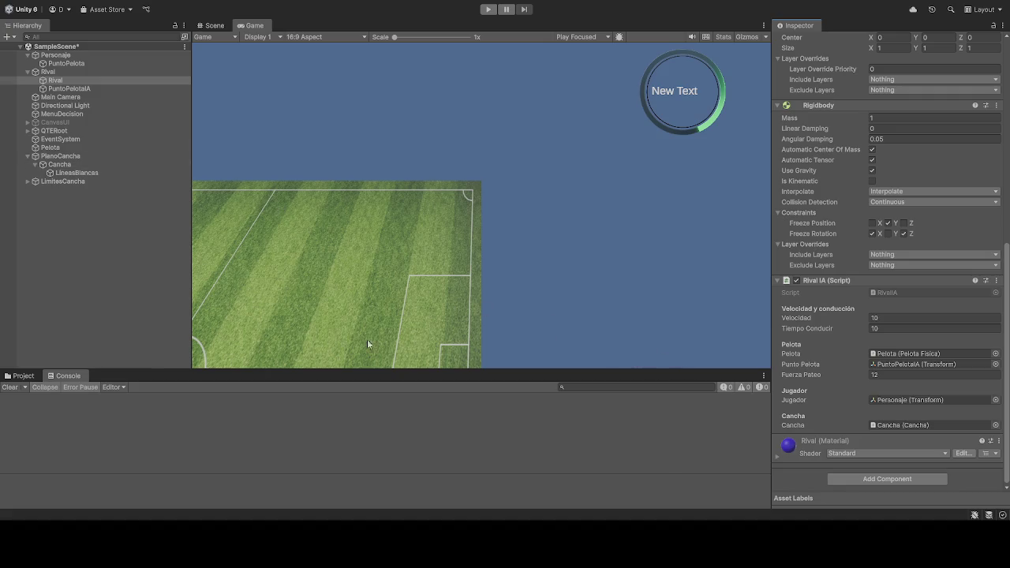
{"action": "left_click", "coordinate": [24, 375]}
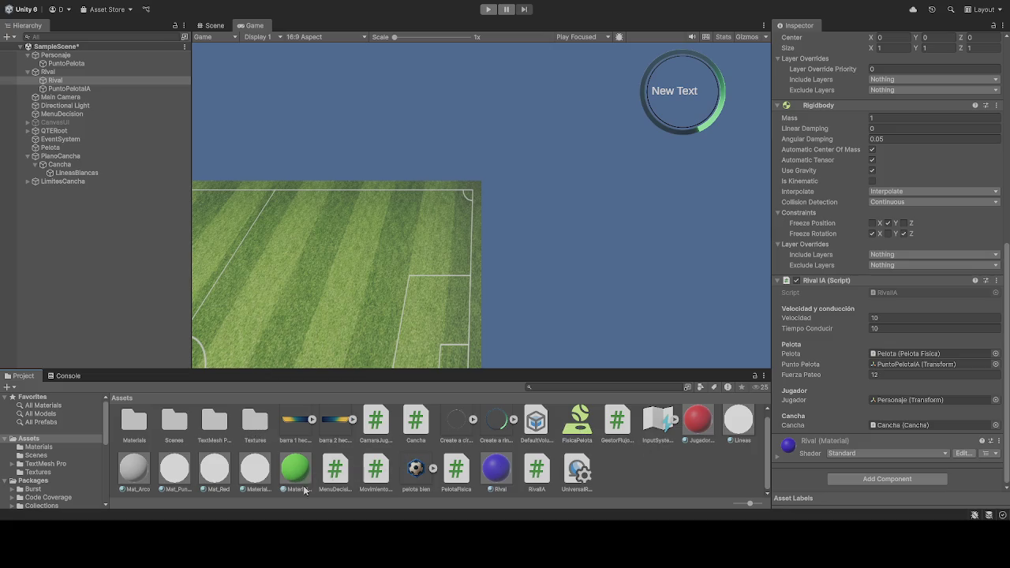
Step: Browse the Textures, TextMesh Pro, Scenes and Materials folders, returning to Assets each time
{"action": "left_click", "coordinate": [246, 430]}
{"action": "double_click", "coordinate": [246, 430]}
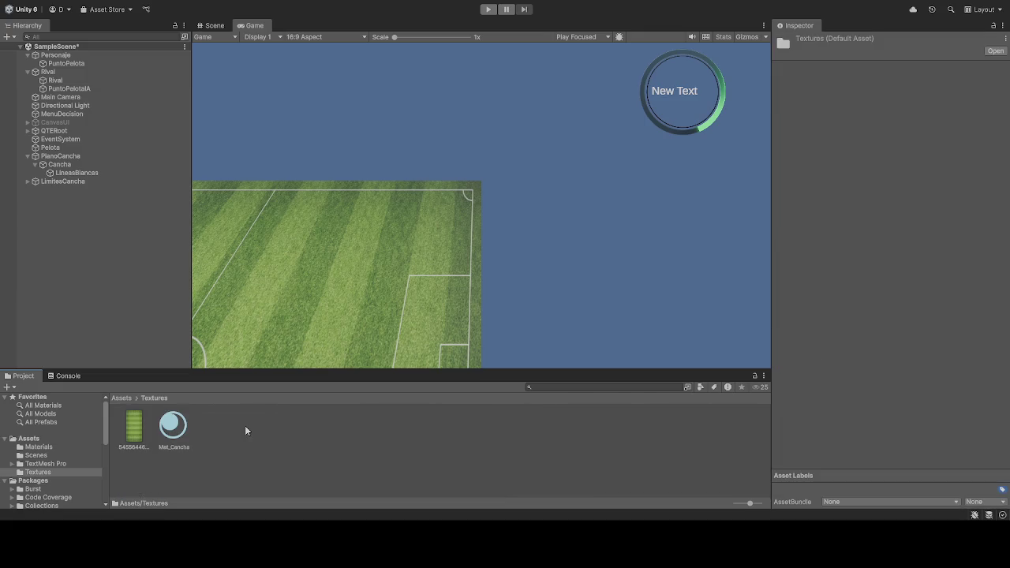
{"action": "left_click", "coordinate": [121, 398]}
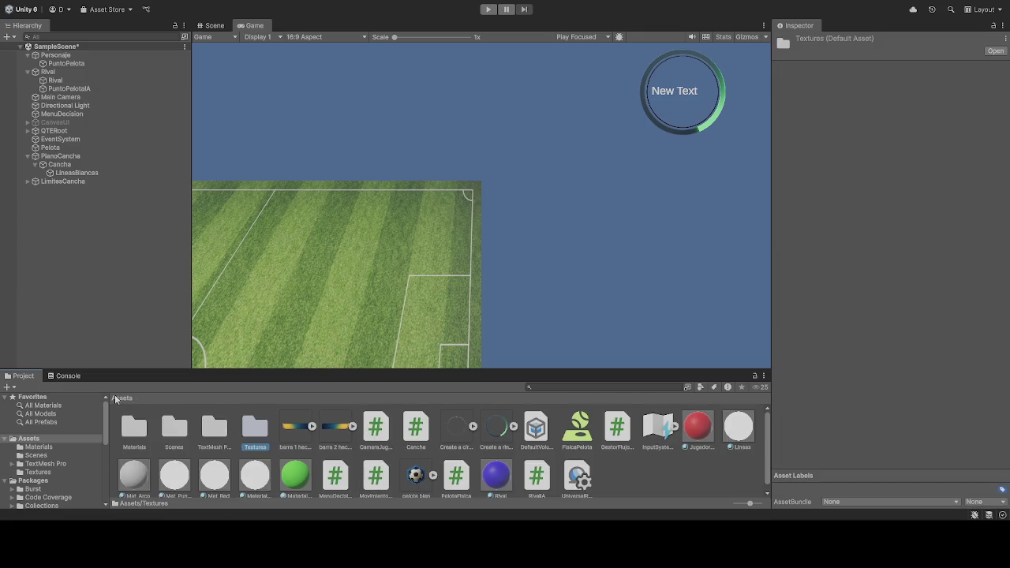
{"action": "double_click", "coordinate": [224, 436]}
{"action": "left_click", "coordinate": [120, 398]}
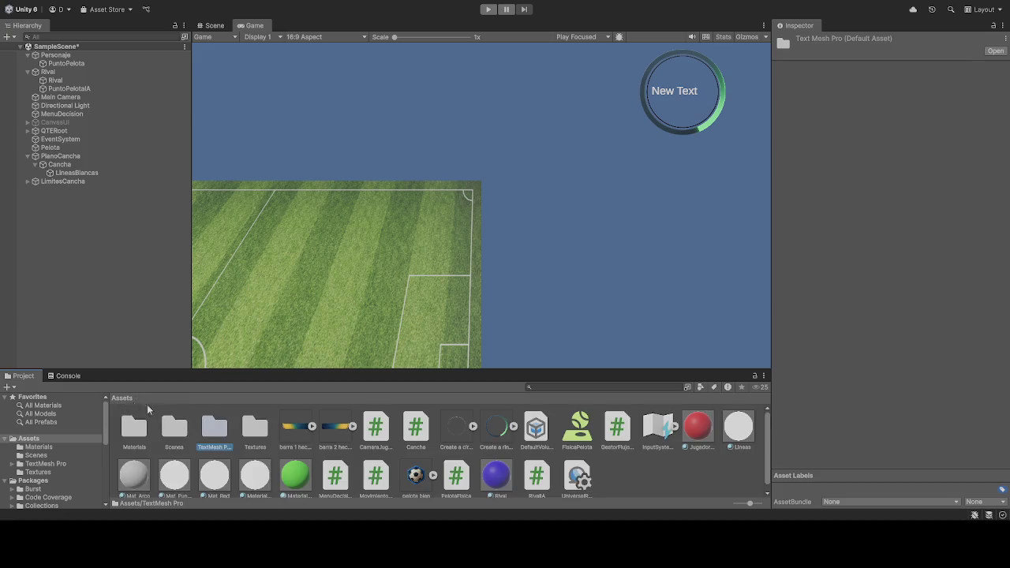
{"action": "double_click", "coordinate": [175, 430]}
{"action": "left_click", "coordinate": [121, 397]}
{"action": "double_click", "coordinate": [135, 428]}
{"action": "left_click", "coordinate": [116, 399]}
Step: Inspect MaterialCesped, Mat_Red, JugadorMaterial, Lineas and Mat_PuntoCentral materials, then start a test run
{"action": "scroll", "coordinate": [621, 472], "scroll_direction": "down", "scroll_amount": 1}
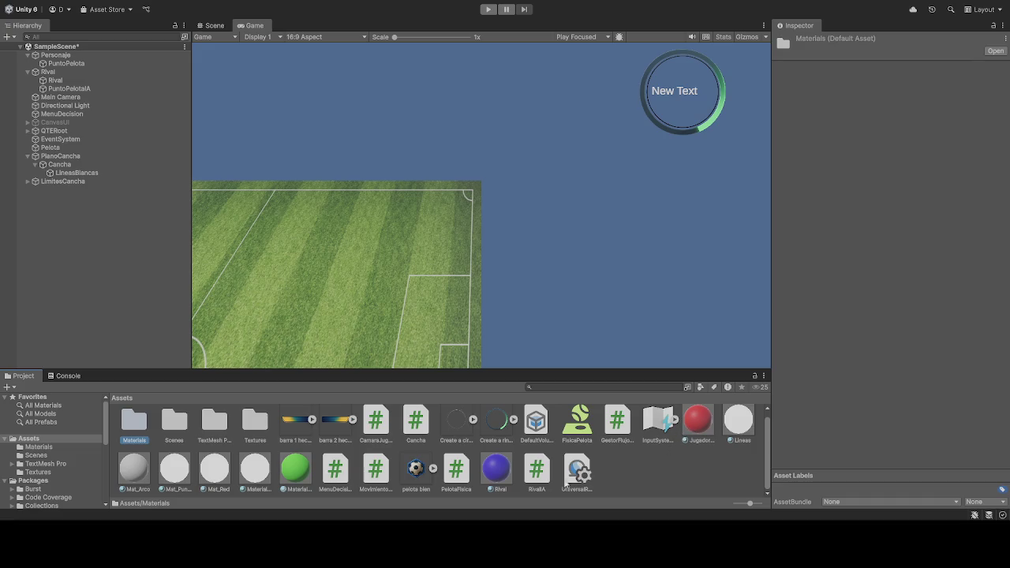
{"action": "left_click", "coordinate": [286, 471]}
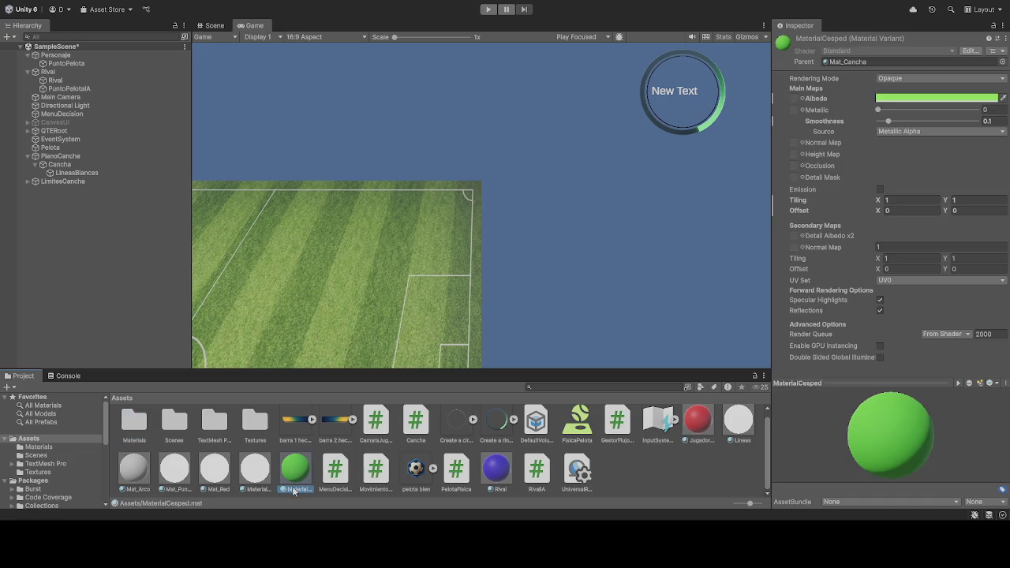
{"action": "left_click", "coordinate": [256, 472]}
{"action": "left_click", "coordinate": [221, 472]}
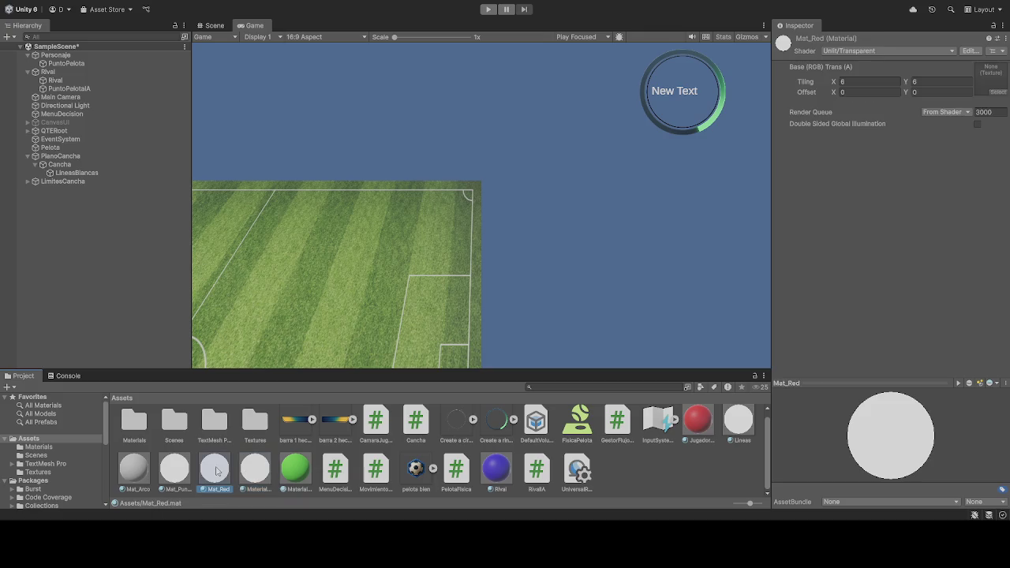
{"action": "left_click", "coordinate": [698, 434]}
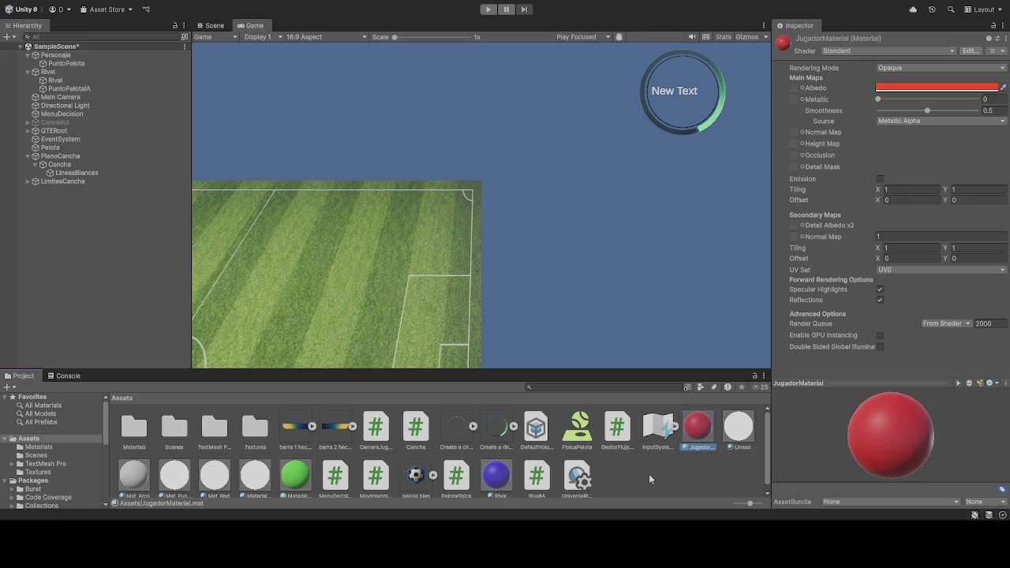
{"action": "left_click", "coordinate": [738, 433]}
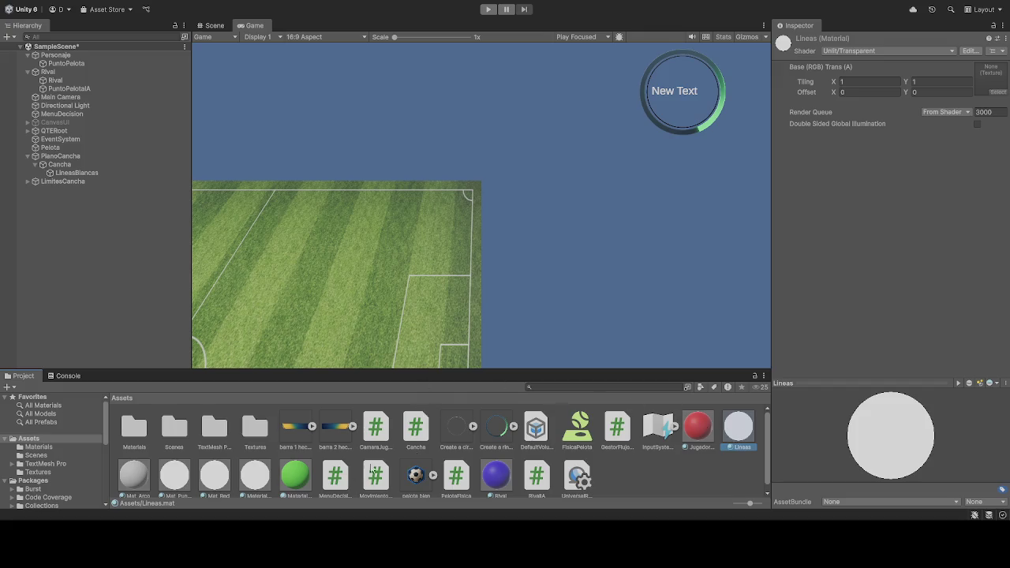
{"action": "scroll", "coordinate": [167, 469], "scroll_direction": "down", "scroll_amount": 1}
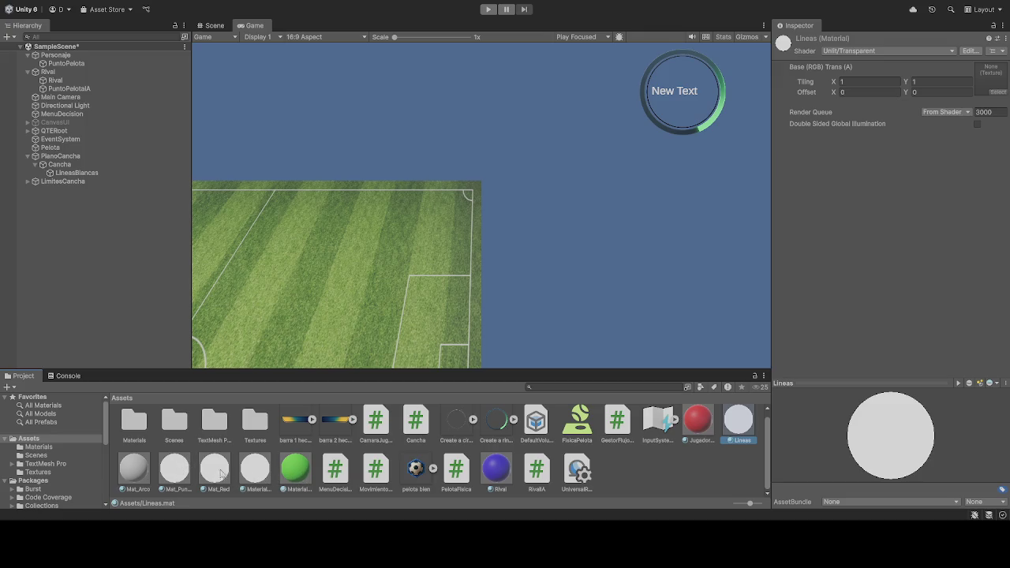
{"action": "left_click", "coordinate": [175, 468]}
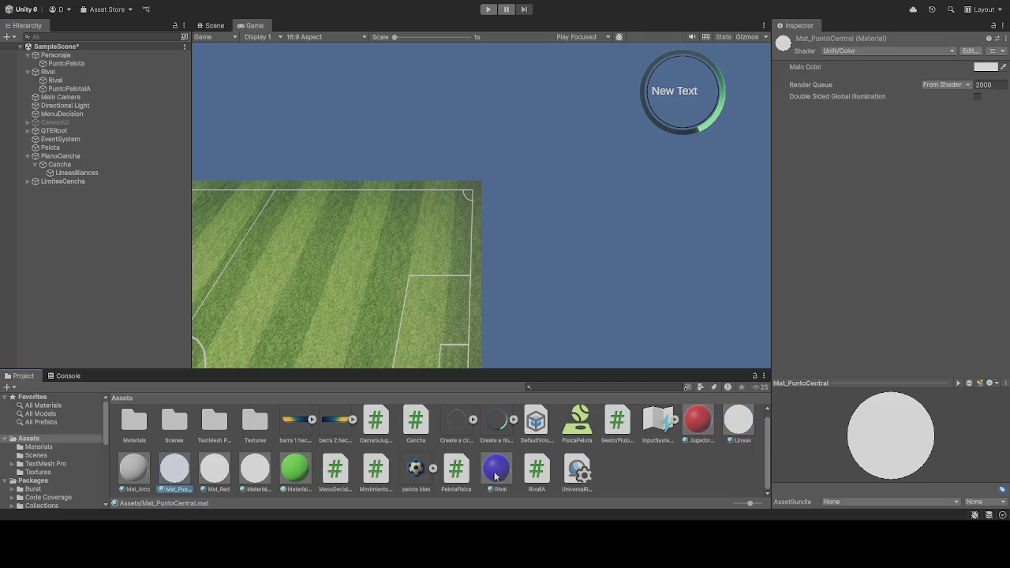
{"action": "left_click", "coordinate": [488, 9]}
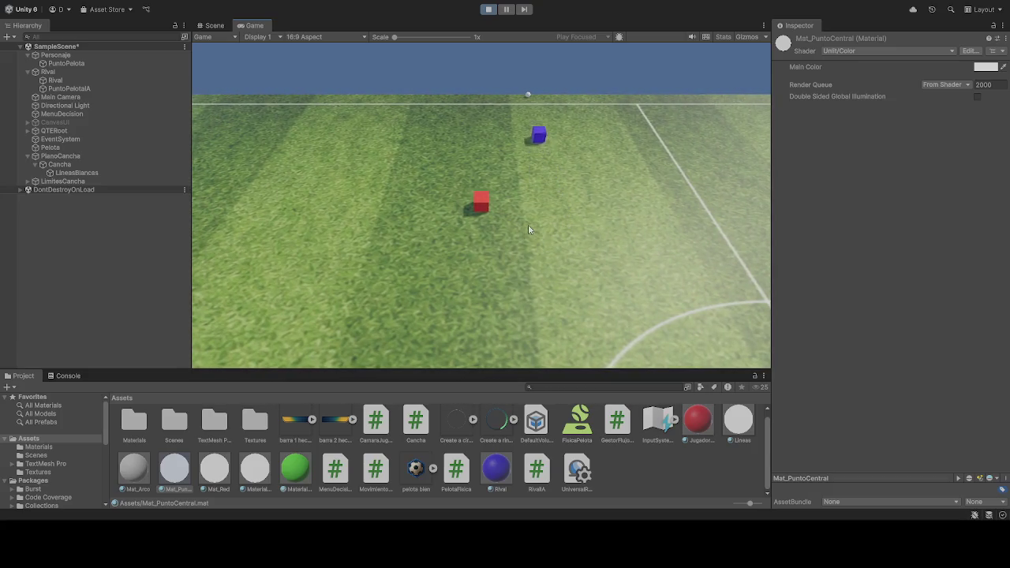
Step: Stop the test run and review PlanoCancha's components, then Pelota's Rigidbody and collider settings
{"action": "left_click", "coordinate": [487, 10]}
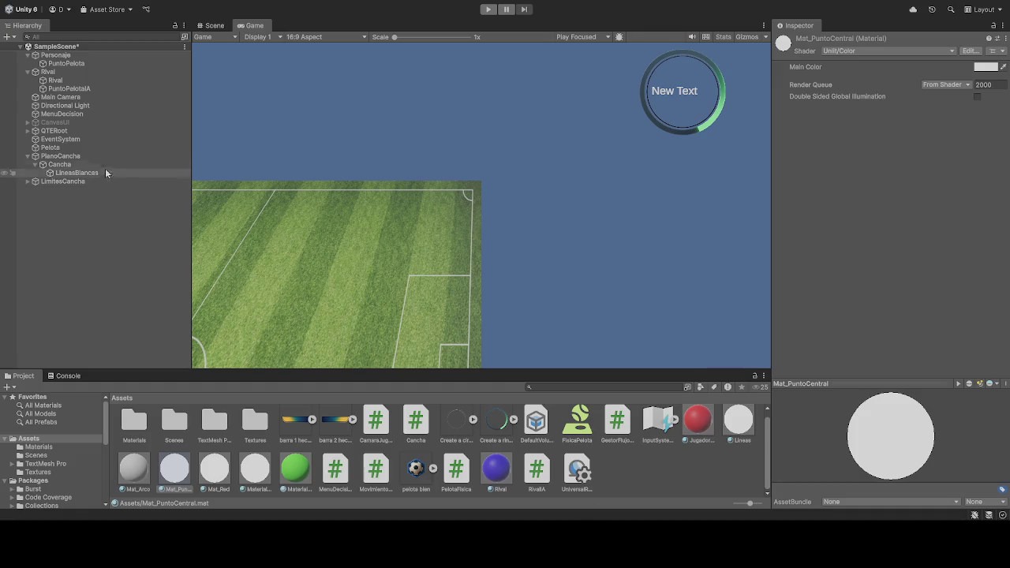
{"action": "left_click", "coordinate": [70, 157]}
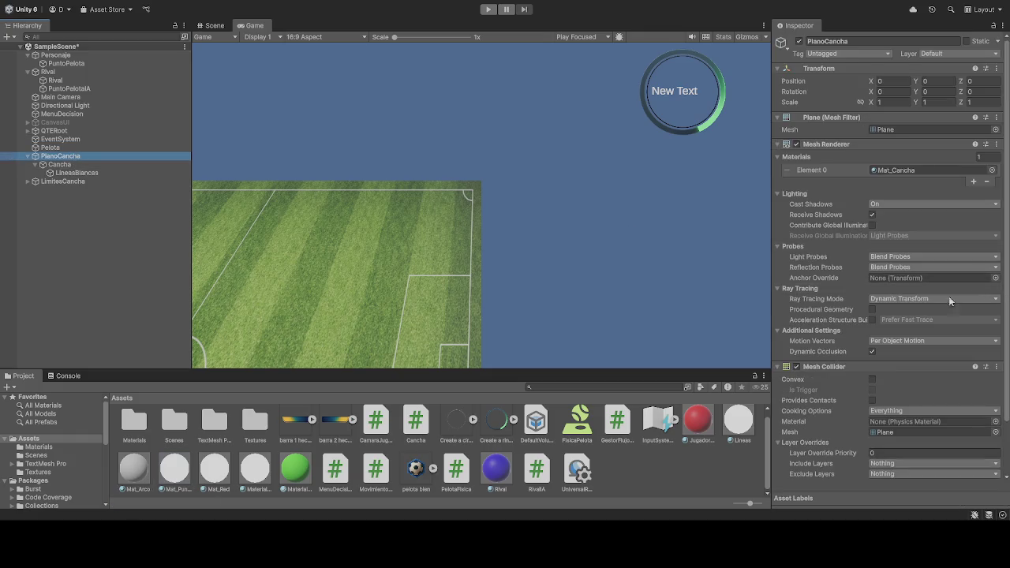
{"action": "scroll", "coordinate": [854, 342], "scroll_direction": "down", "scroll_amount": 2}
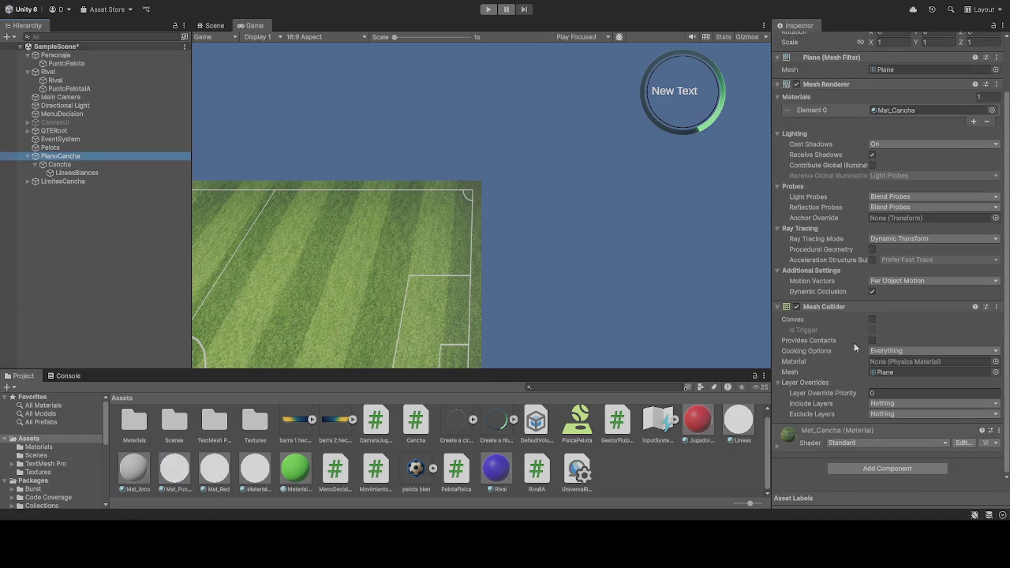
{"action": "left_click", "coordinate": [75, 151]}
{"action": "scroll", "coordinate": [848, 311], "scroll_direction": "down", "scroll_amount": 8}
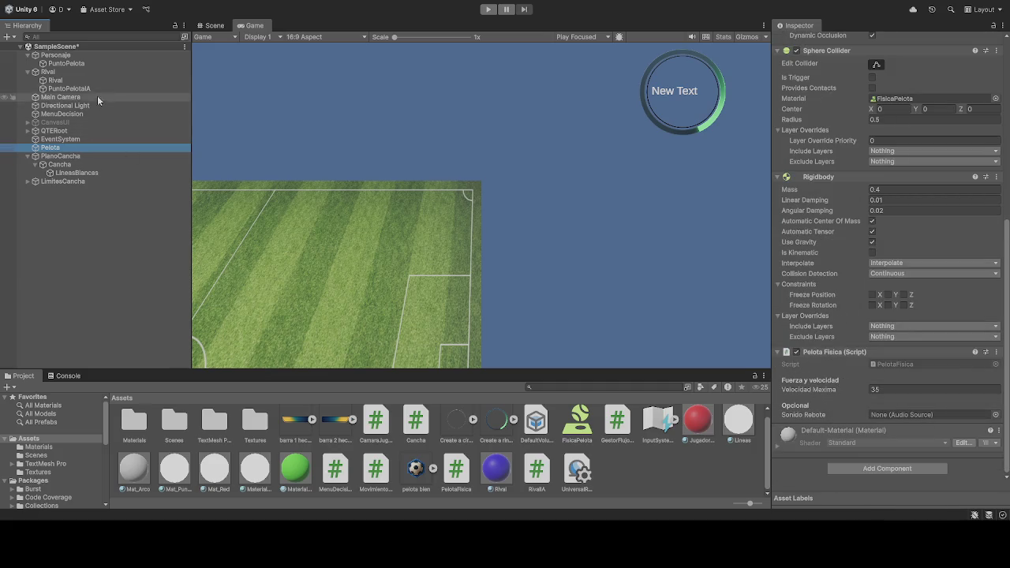
Step: Select the Rival cube and scroll through its Rigidbody and Rival IA settings
{"action": "left_click", "coordinate": [63, 82]}
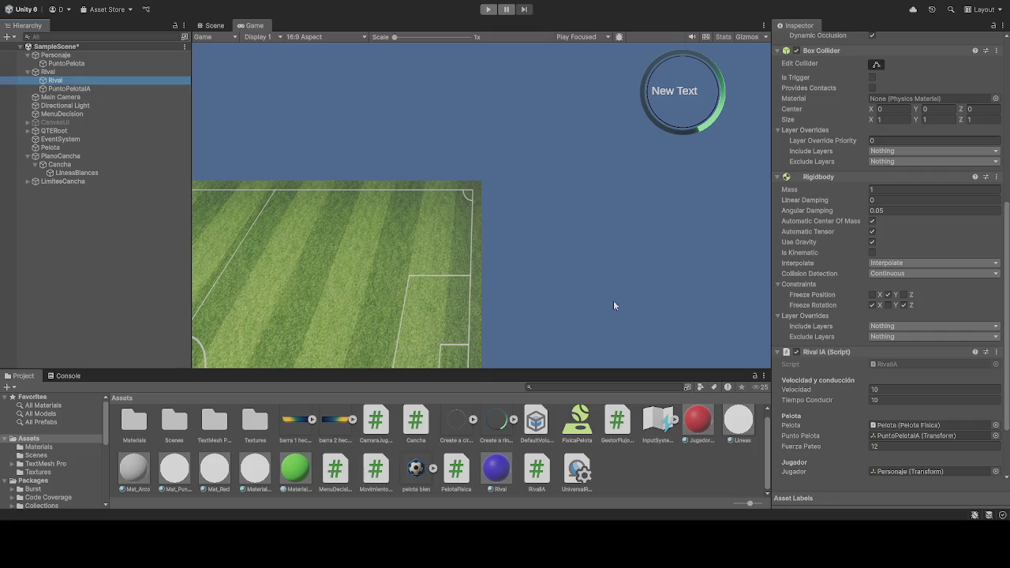
{"action": "scroll", "coordinate": [858, 416], "scroll_direction": "down", "scroll_amount": 3}
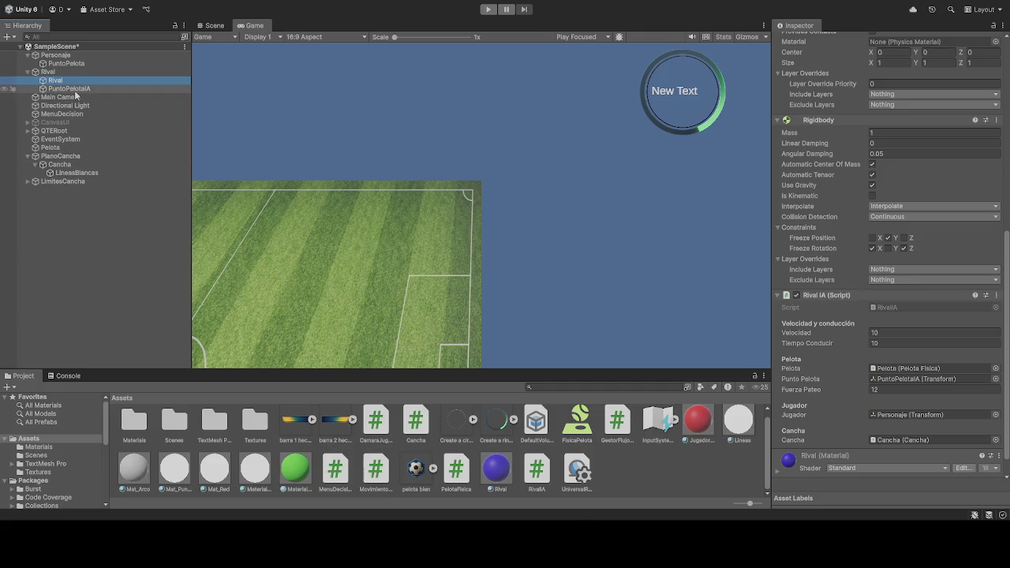
{"action": "scroll", "coordinate": [853, 377], "scroll_direction": "up", "scroll_amount": 4}
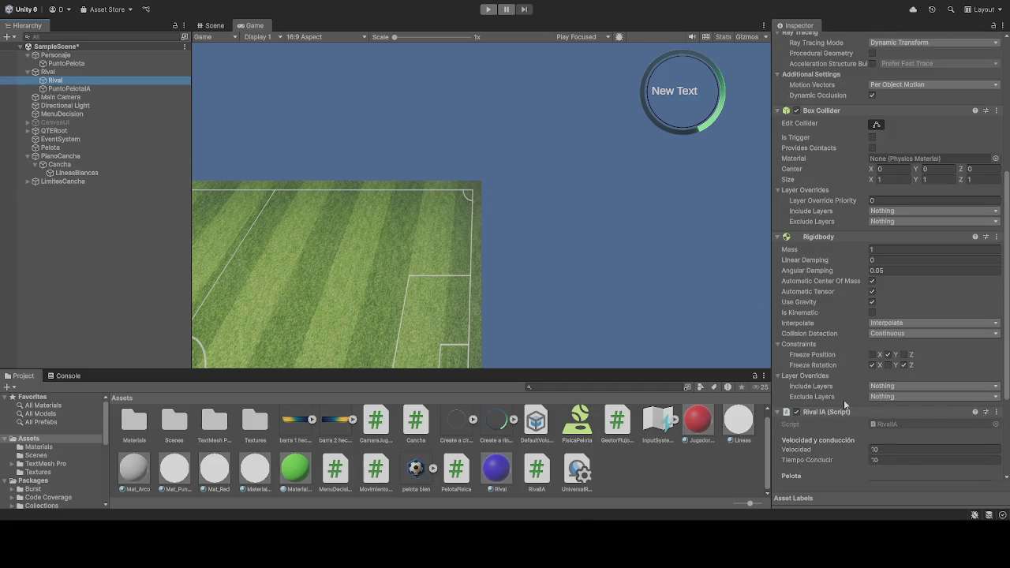
Step: Check Rival's Linear Damping, compare Personaje's Movimiento Jugador components, then return to Rival
{"action": "scroll", "coordinate": [843, 400], "scroll_direction": "up", "scroll_amount": 1}
{"action": "left_click", "coordinate": [874, 289]}
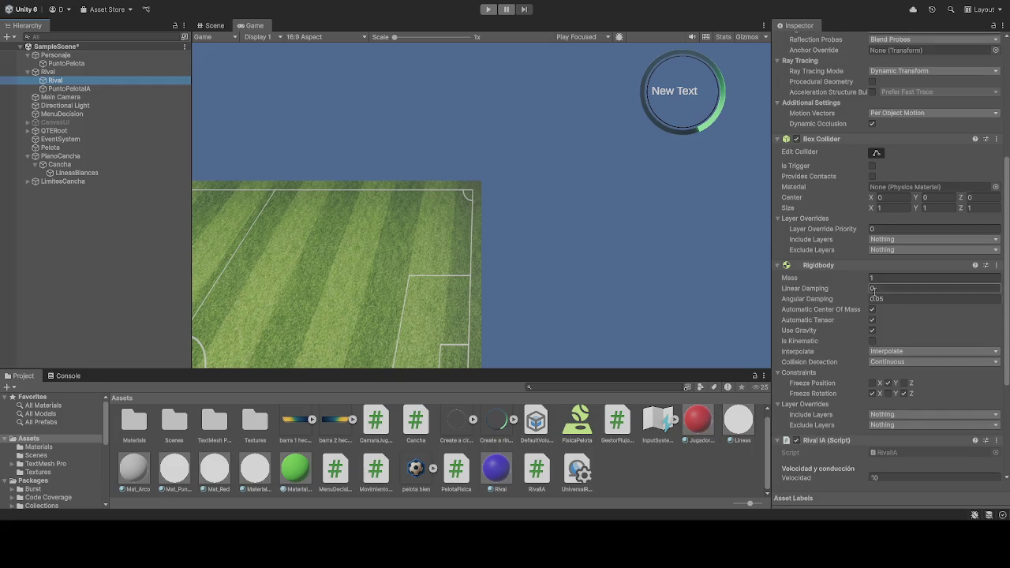
{"action": "left_click", "coordinate": [55, 56]}
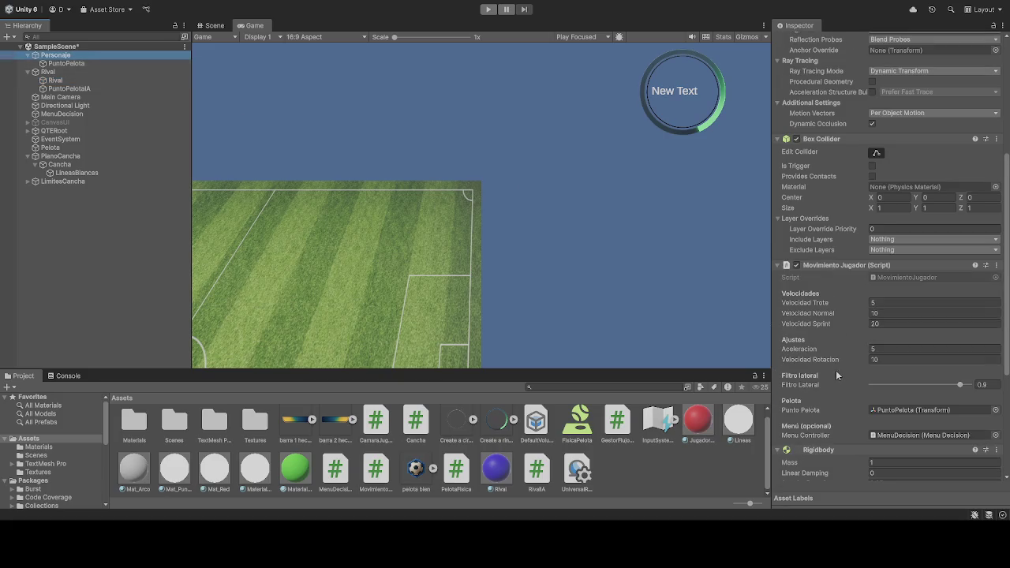
{"action": "scroll", "coordinate": [836, 378], "scroll_direction": "down", "scroll_amount": 6}
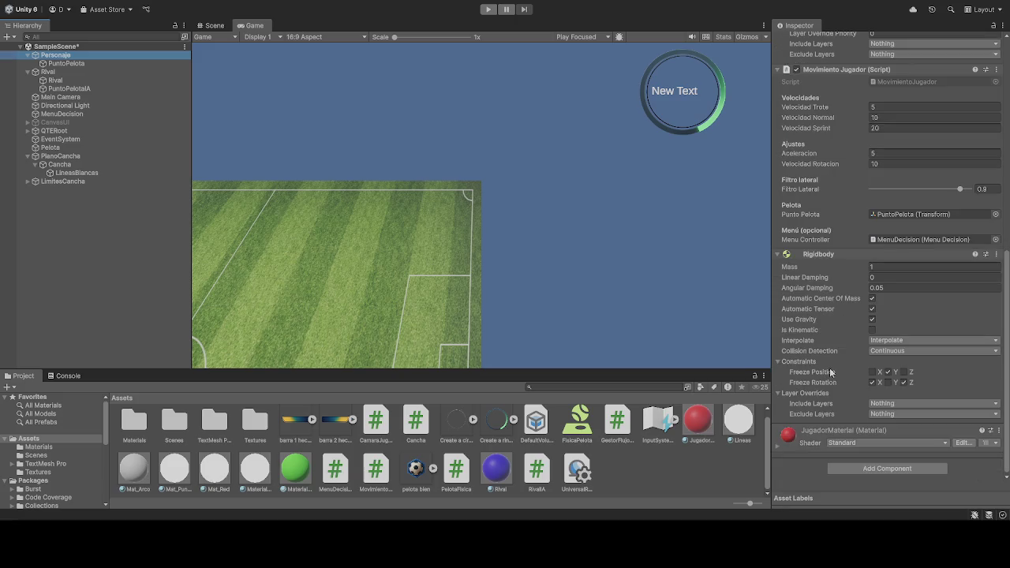
{"action": "scroll", "coordinate": [830, 410], "scroll_direction": "up", "scroll_amount": 4}
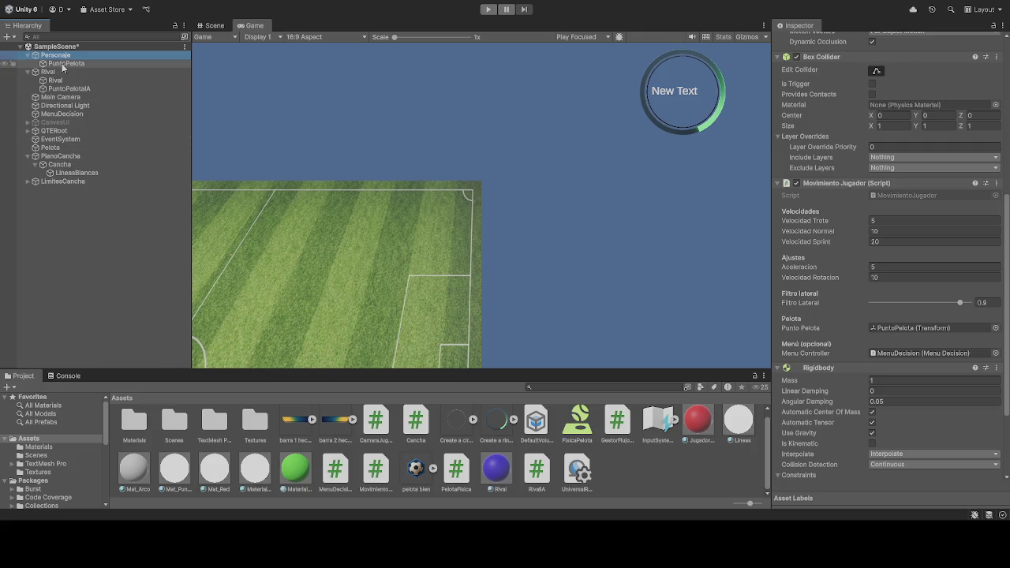
{"action": "left_click", "coordinate": [55, 80]}
{"action": "scroll", "coordinate": [836, 323], "scroll_direction": "down", "scroll_amount": 3}
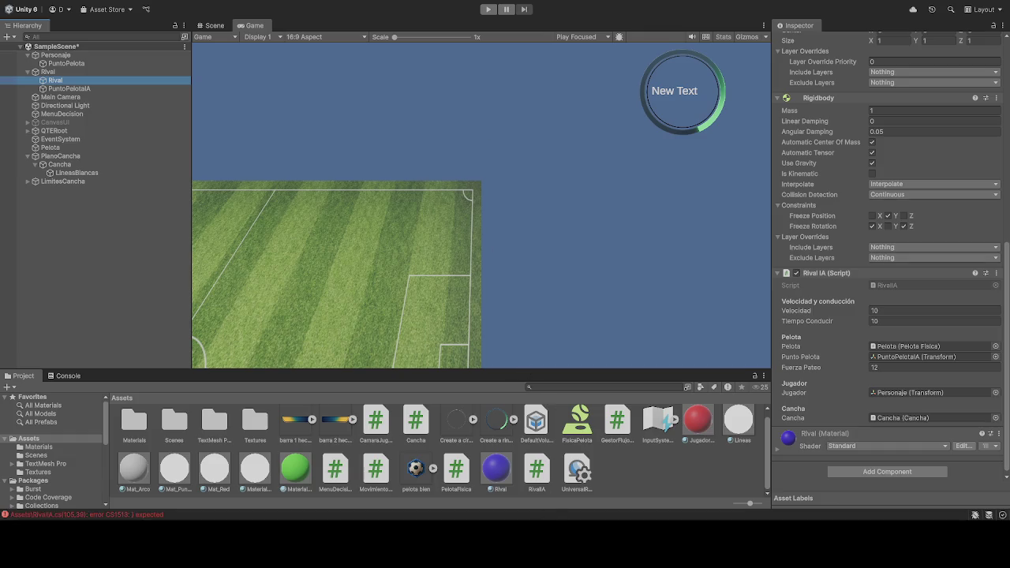
Step: Attempt to enter Play mode, then reselect Rival and scroll to its Rival IA settings
{"action": "left_click", "coordinate": [488, 9]}
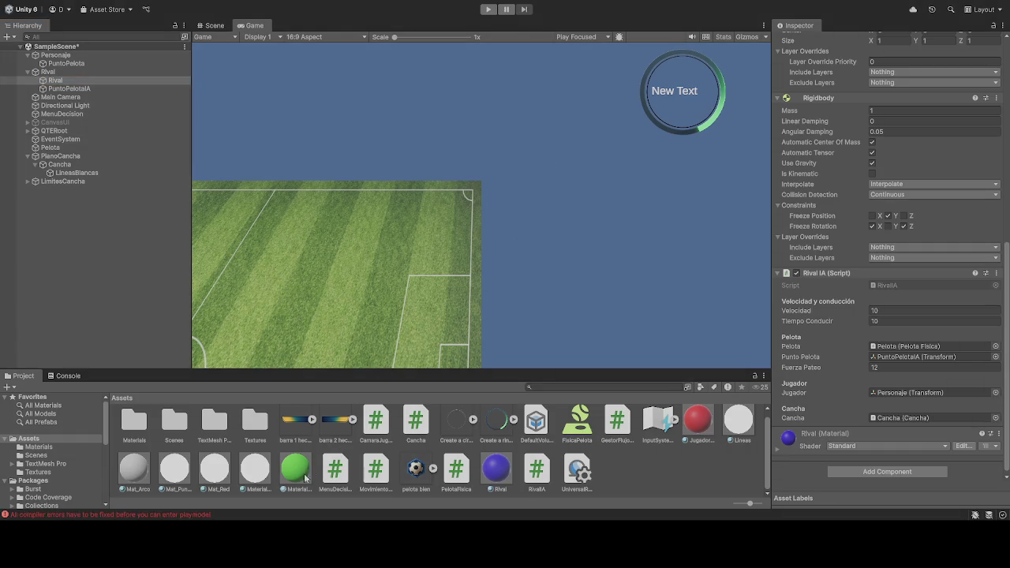
{"action": "left_click", "coordinate": [55, 80]}
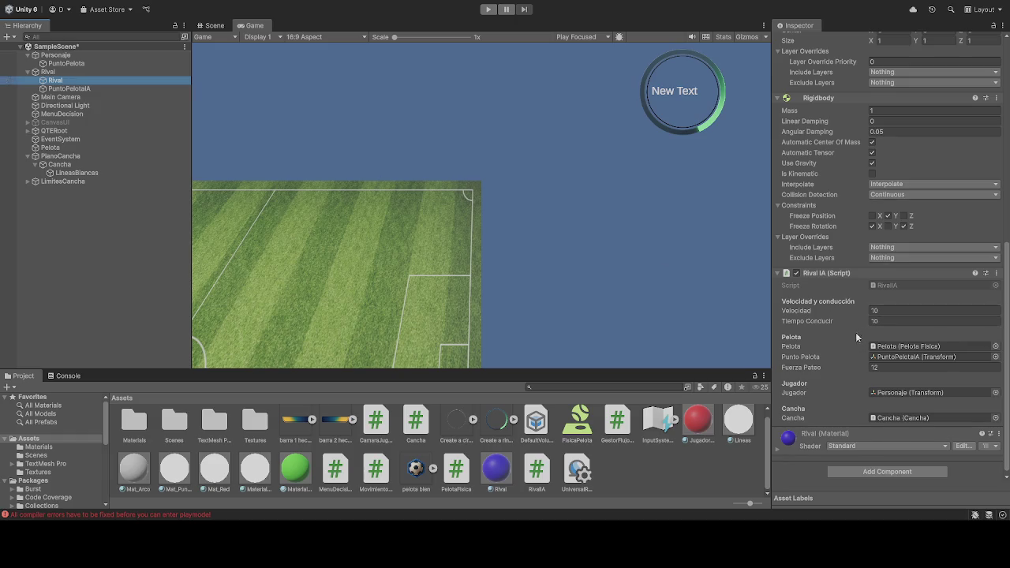
{"action": "scroll", "coordinate": [852, 338], "scroll_direction": "down", "scroll_amount": 1}
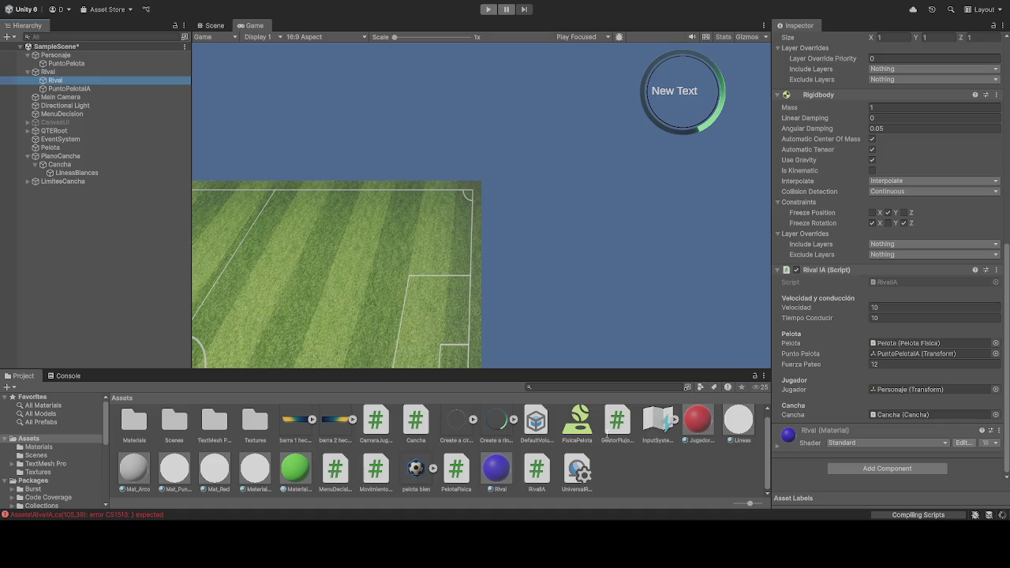
Step: Play the soccer scene until the Rival AI grabs the ball, stop it, then start another run
{"action": "left_click", "coordinate": [489, 9]}
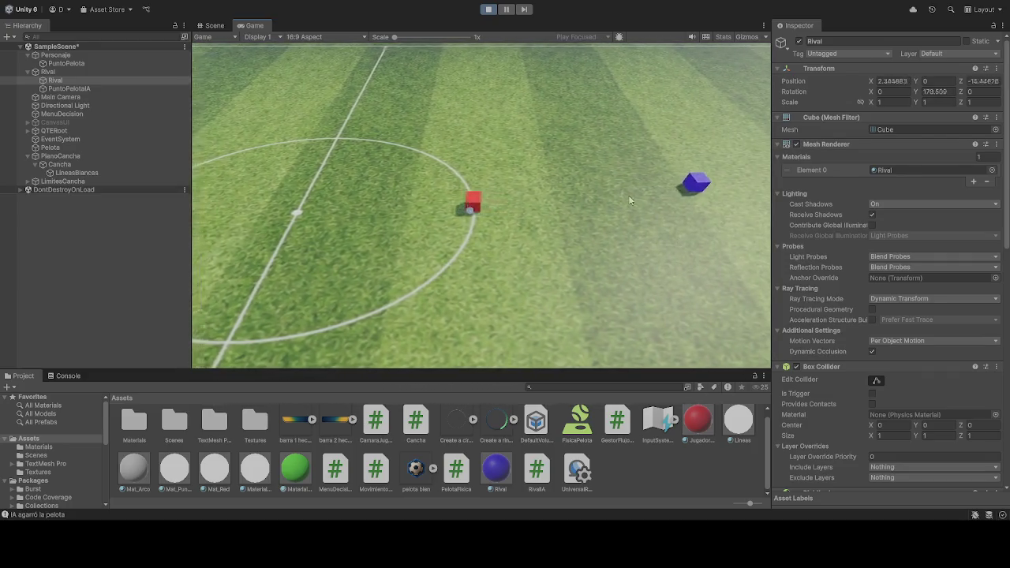
{"action": "left_click", "coordinate": [488, 9]}
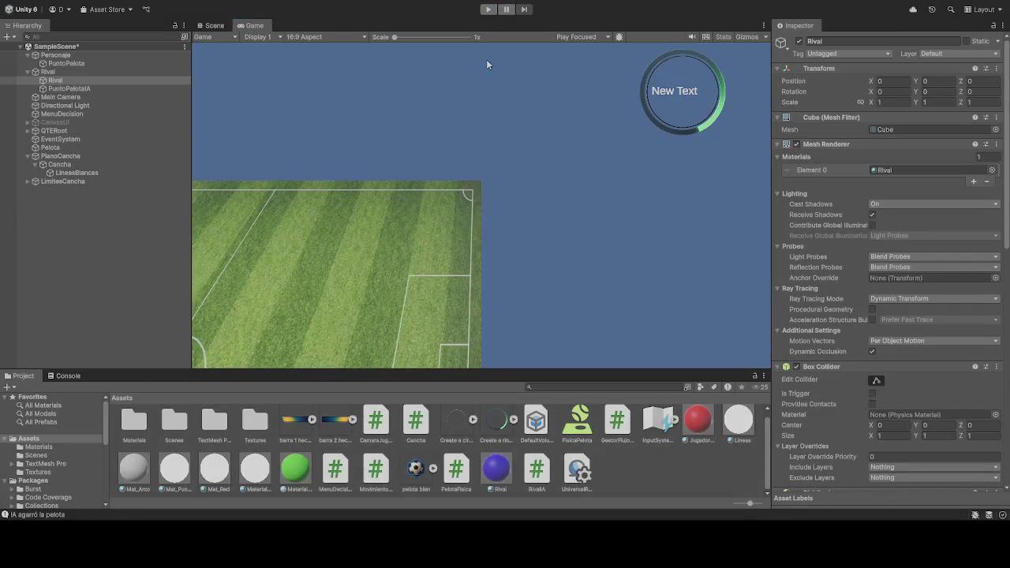
{"action": "left_click", "coordinate": [488, 9]}
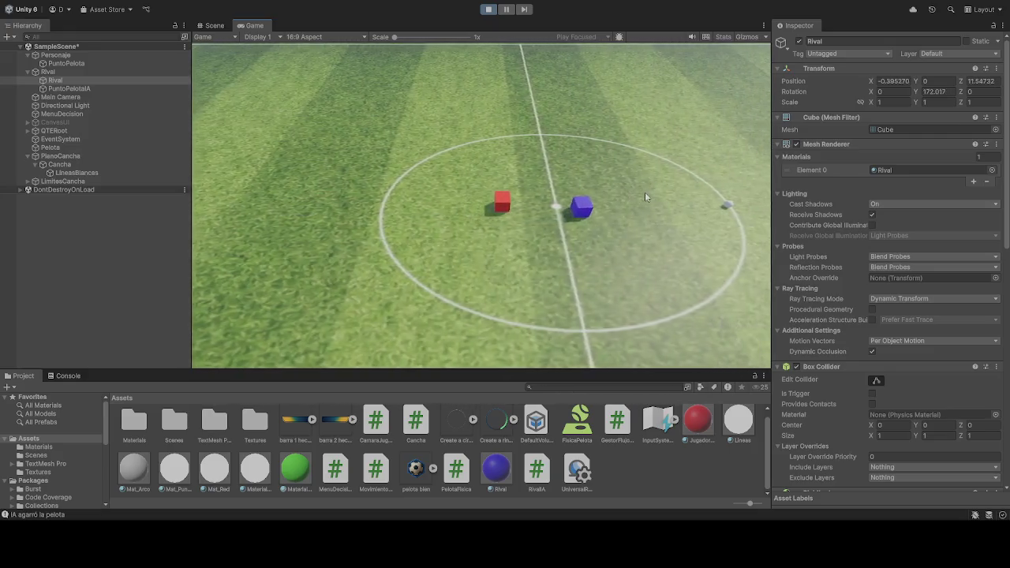
{"action": "left_click", "coordinate": [489, 9]}
{"action": "scroll", "coordinate": [928, 379], "scroll_direction": "down", "scroll_amount": 5}
{"action": "scroll", "coordinate": [928, 378], "scroll_direction": "down", "scroll_amount": 3}
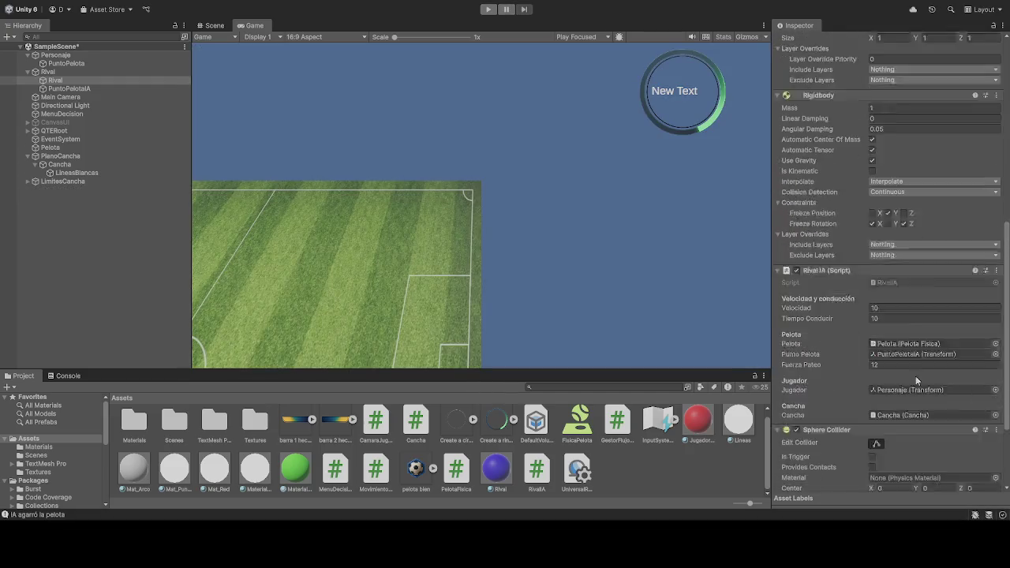
Step: Clear the Rival IA (Script) Pelota field, then run a short play test and stop it
{"action": "scroll", "coordinate": [853, 377], "scroll_direction": "down", "scroll_amount": 2}
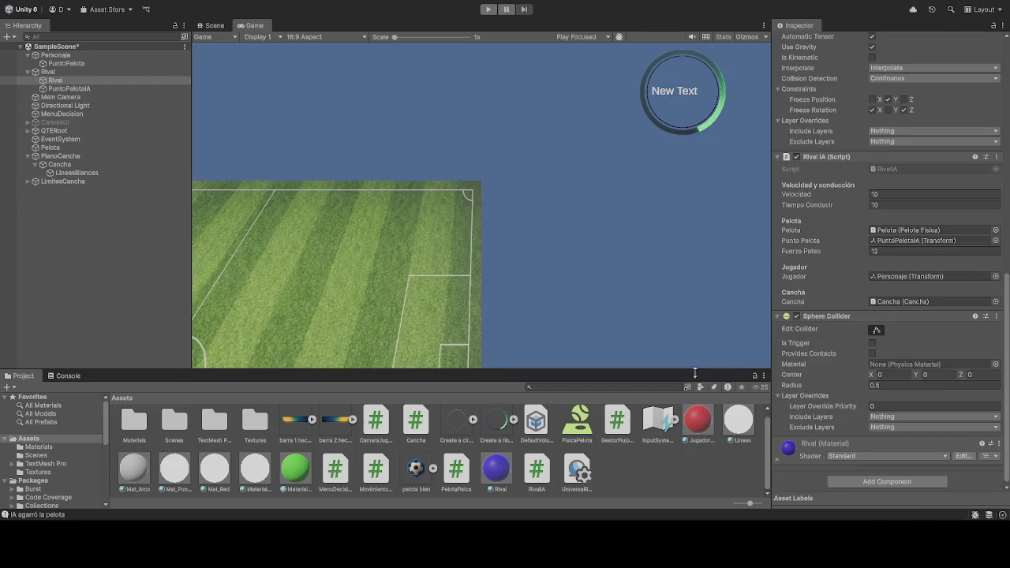
{"action": "scroll", "coordinate": [809, 403], "scroll_direction": "down", "scroll_amount": 1}
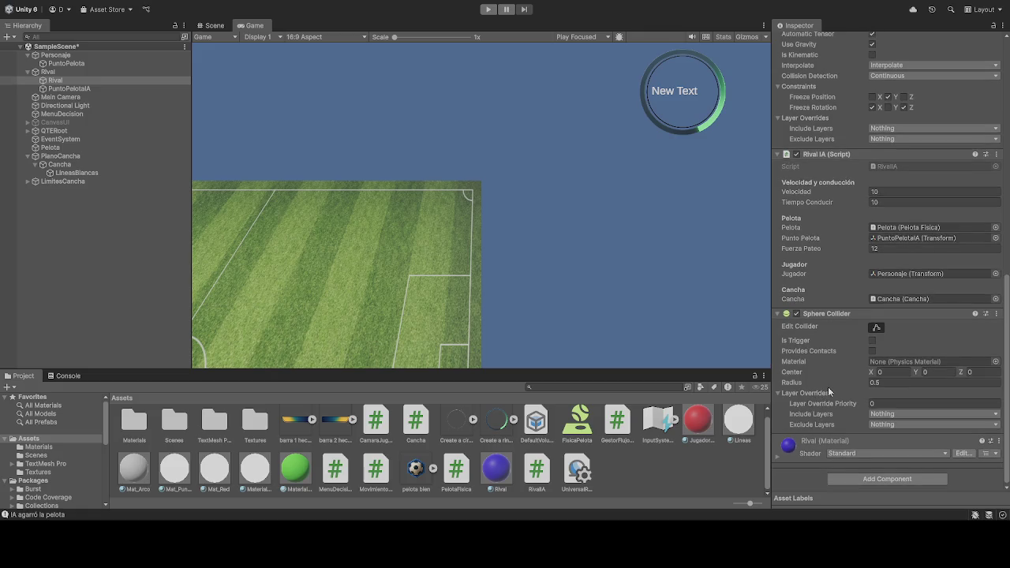
{"action": "scroll", "coordinate": [828, 387], "scroll_direction": "up", "scroll_amount": 3}
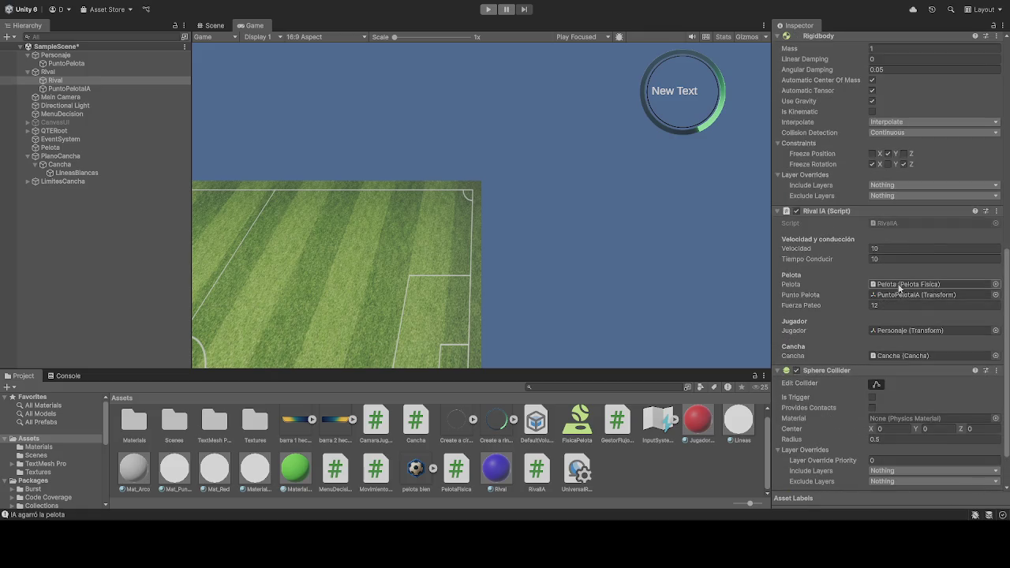
{"action": "left_click", "coordinate": [900, 289]}
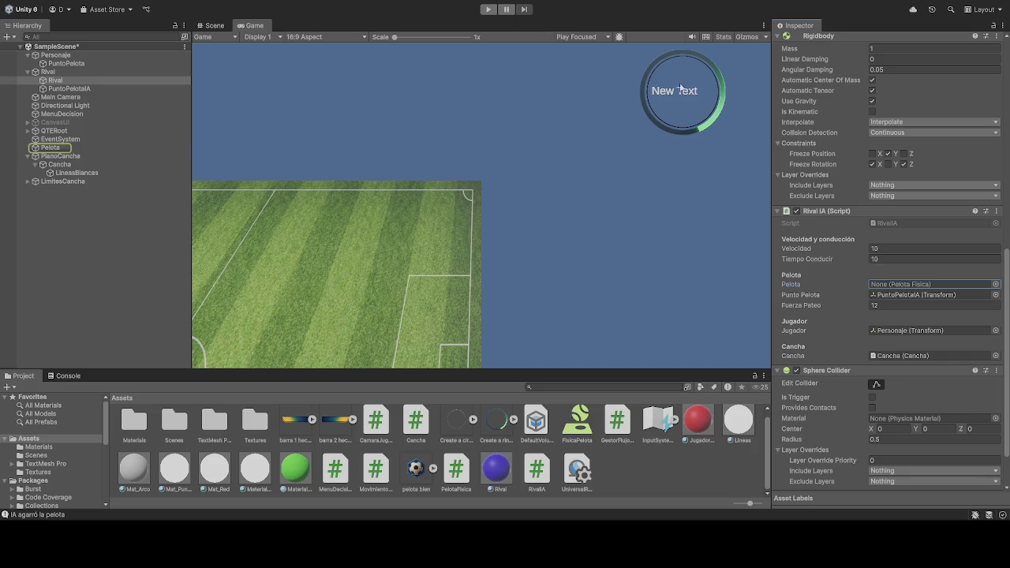
{"action": "left_click", "coordinate": [488, 9]}
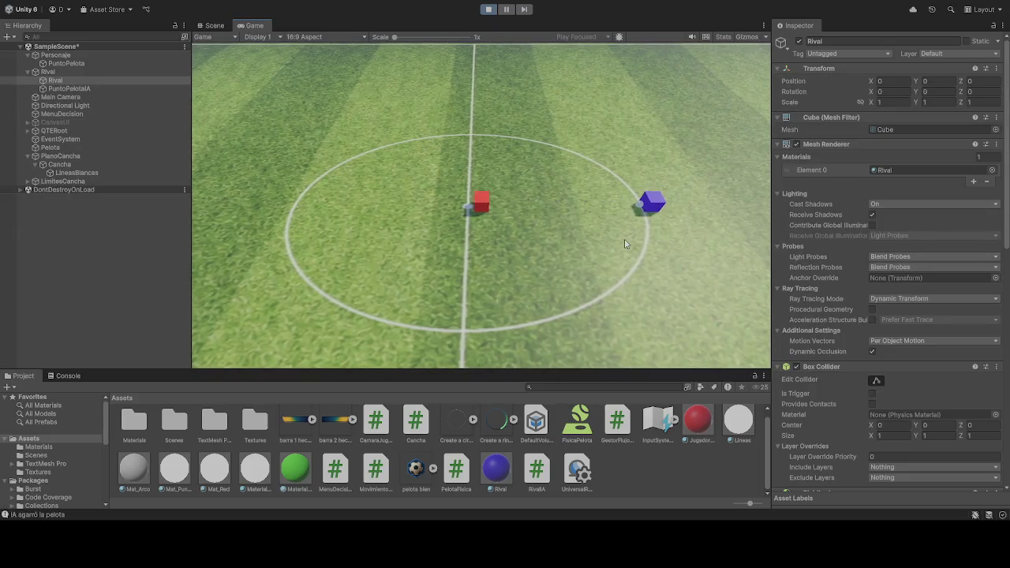
{"action": "left_click", "coordinate": [489, 11]}
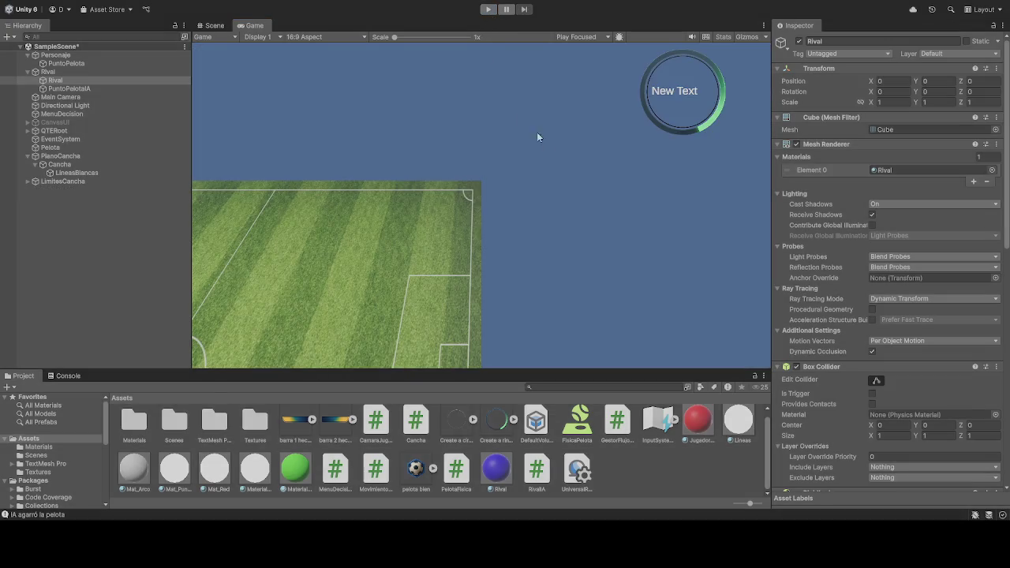
Step: Assign Pelota to Rival IA's Pelota field and PuntoPelotaIA to Punto Pelota, then play with the ball selected
{"action": "scroll", "coordinate": [908, 395], "scroll_direction": "down", "scroll_amount": 10}
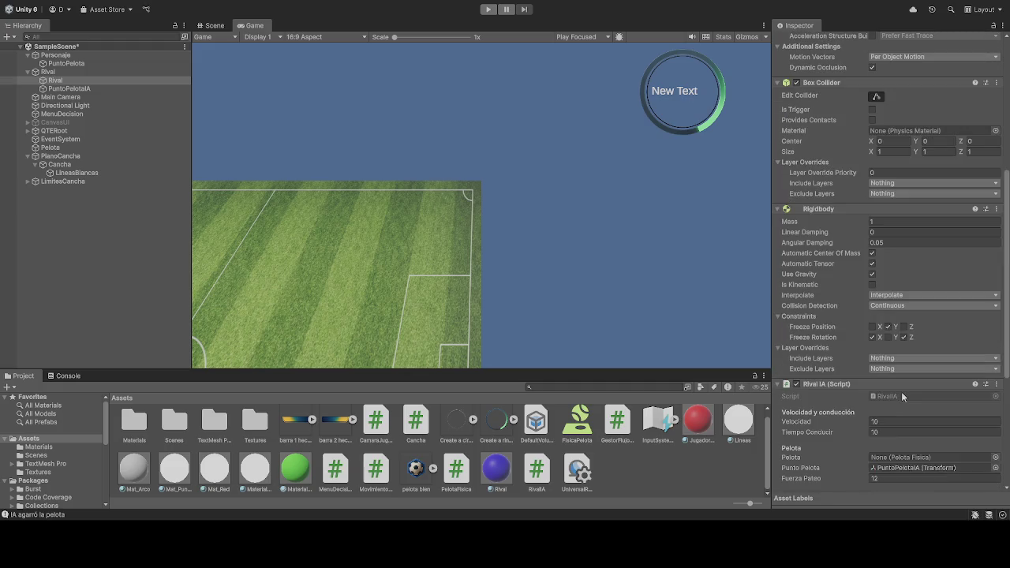
{"action": "scroll", "coordinate": [913, 377], "scroll_direction": "down", "scroll_amount": 1}
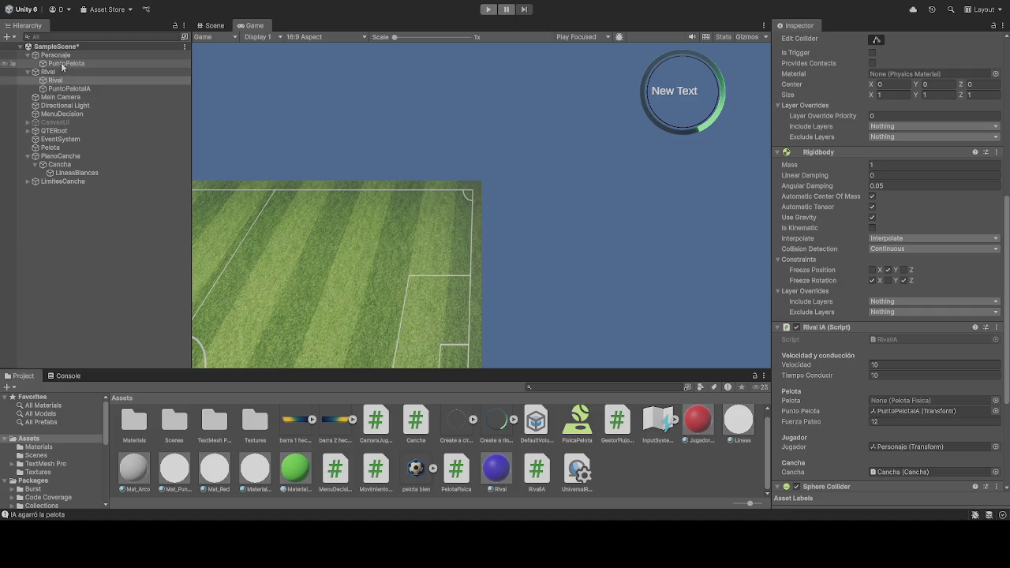
{"action": "mouse_move", "coordinate": [49, 147]}
{"action": "left_mouse_down"}
{"action": "mouse_move", "coordinate": [552, 158]}
{"action": "mouse_move", "coordinate": [904, 406]}
{"action": "left_mouse_up"}
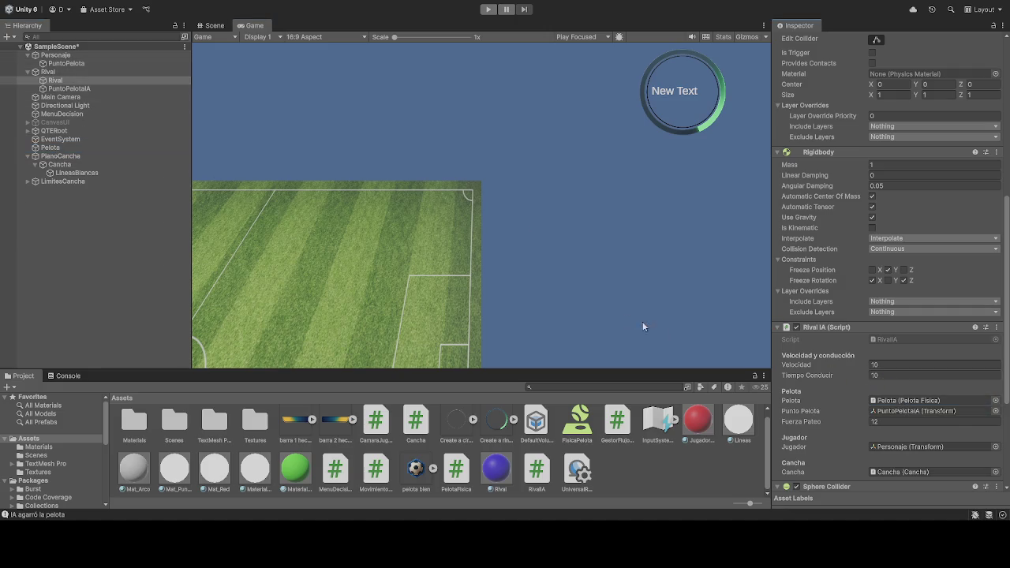
{"action": "left_click", "coordinate": [77, 89]}
{"action": "mouse_move", "coordinate": [56, 80]}
{"action": "left_mouse_down"}
{"action": "mouse_move", "coordinate": [156, 108]}
{"action": "mouse_move", "coordinate": [915, 425]}
{"action": "mouse_move", "coordinate": [891, 408]}
{"action": "mouse_move", "coordinate": [895, 354]}
{"action": "left_mouse_up"}
{"action": "scroll", "coordinate": [894, 354], "scroll_direction": "down", "scroll_amount": 3}
{"action": "scroll", "coordinate": [895, 354], "scroll_direction": "down", "scroll_amount": 10}
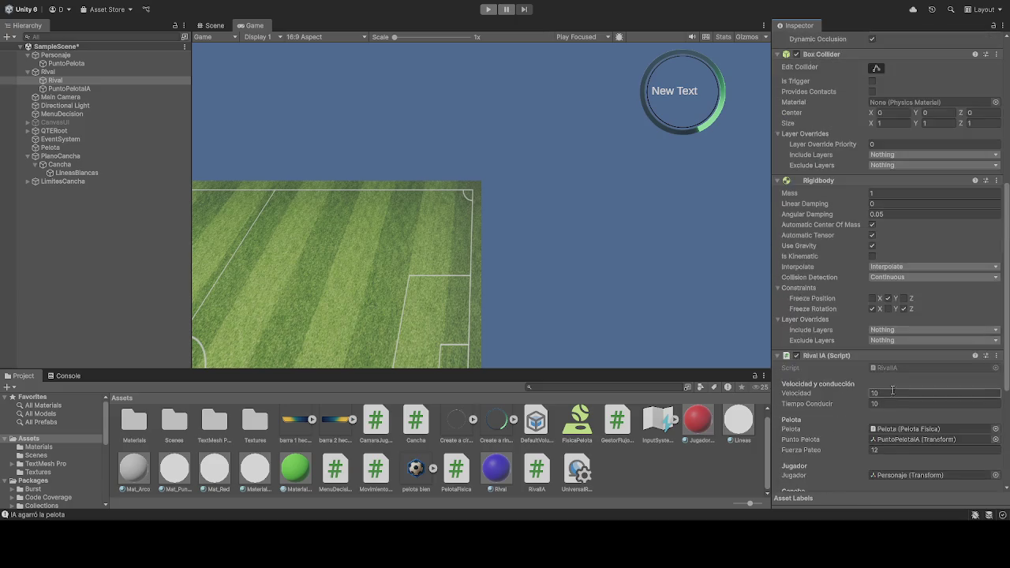
{"action": "mouse_move", "coordinate": [65, 90]}
{"action": "left_mouse_down"}
{"action": "mouse_move", "coordinate": [764, 322]}
{"action": "mouse_move", "coordinate": [906, 313]}
{"action": "mouse_move", "coordinate": [899, 273]}
{"action": "left_mouse_up"}
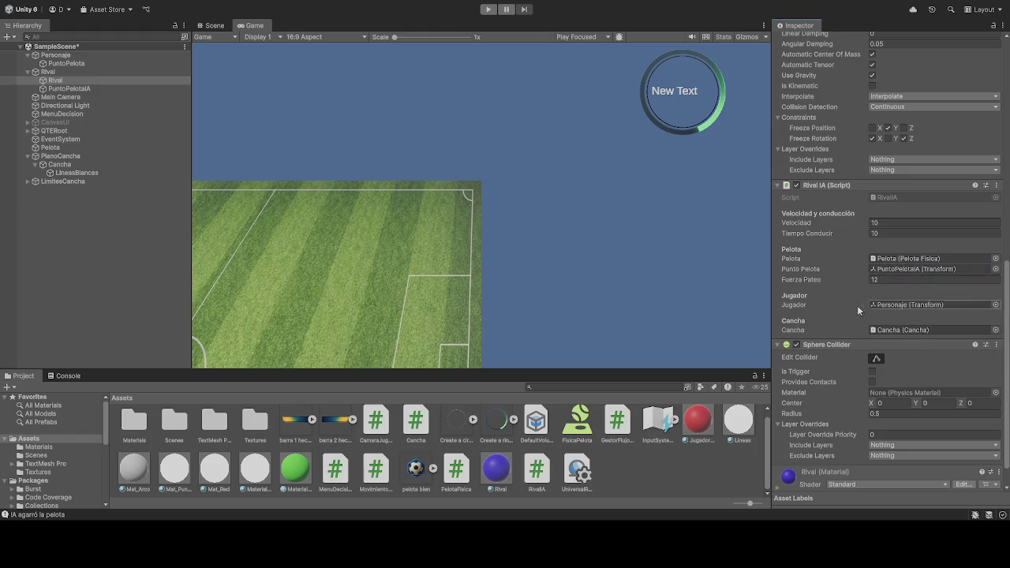
{"action": "left_click", "coordinate": [488, 8]}
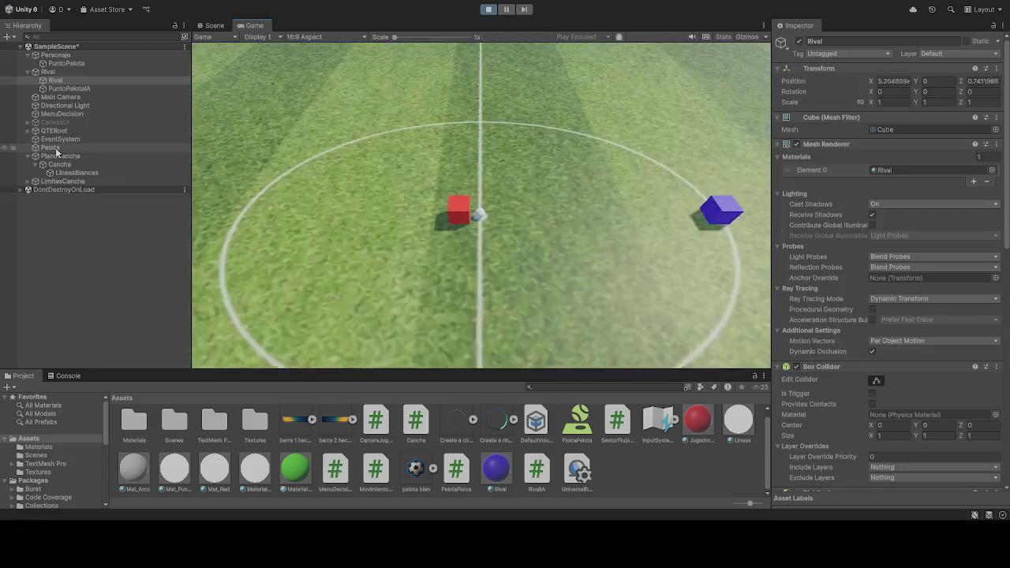
{"action": "left_click", "coordinate": [56, 150]}
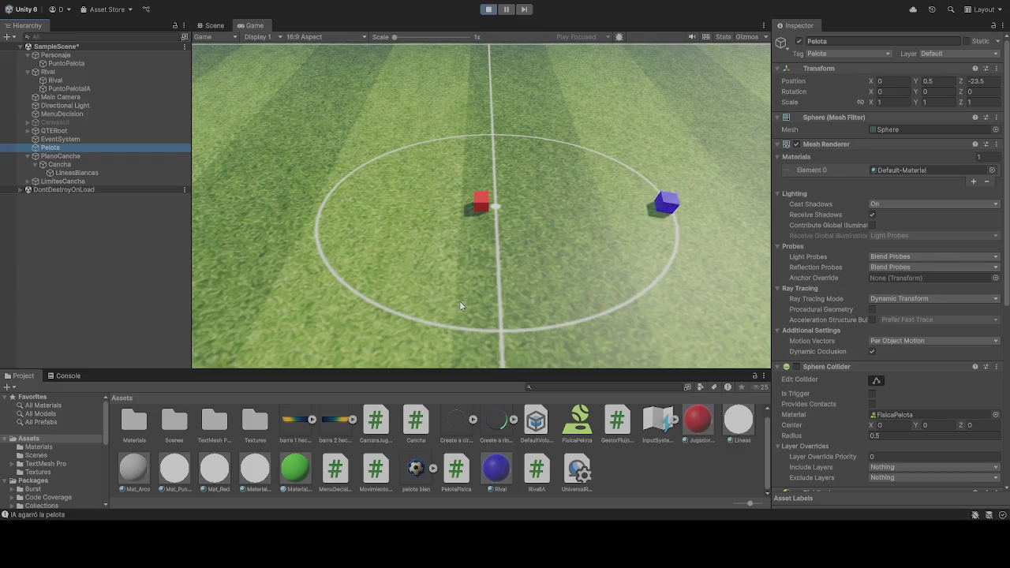
Step: Focus the Game view and watch the red and blue cubes move during the running match
{"action": "left_click", "coordinate": [540, 230]}
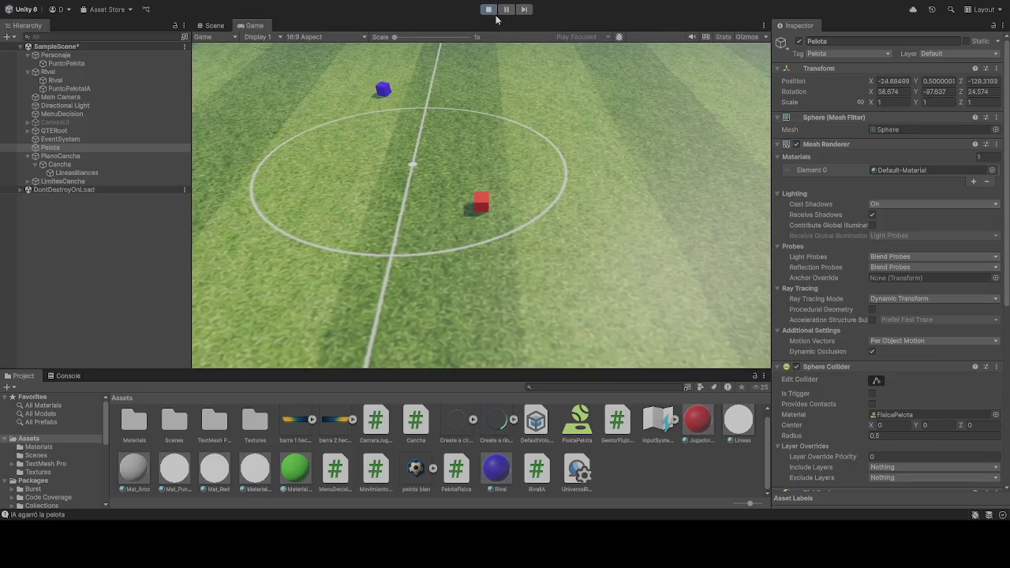
Step: Restart Play mode with Ctrl+P, watch the rival head for the ball, then stop the game
{"action": "key", "text": "ctrl+p"}
{"action": "key", "text": "ctrl+p"}
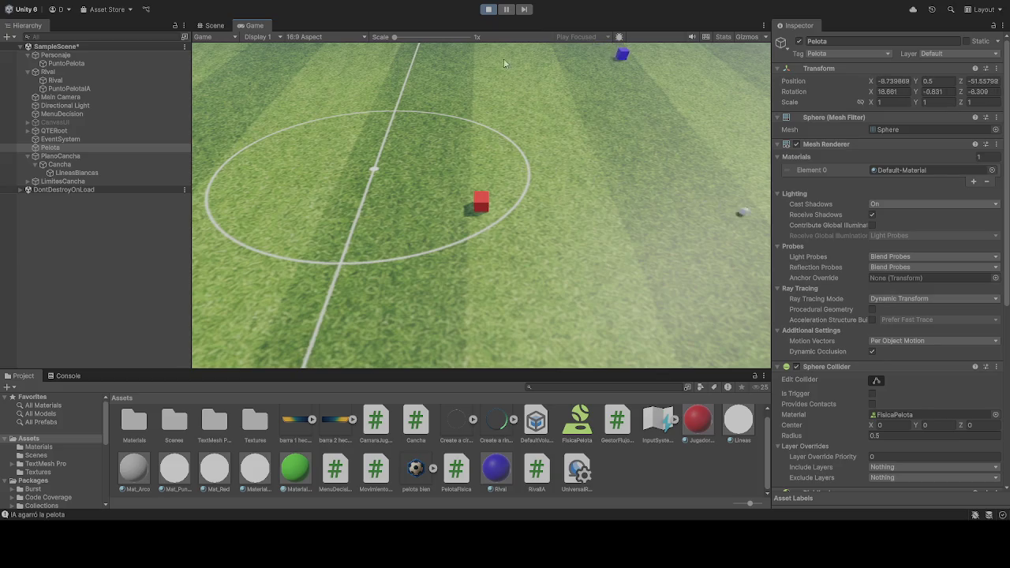
{"action": "left_click", "coordinate": [489, 11]}
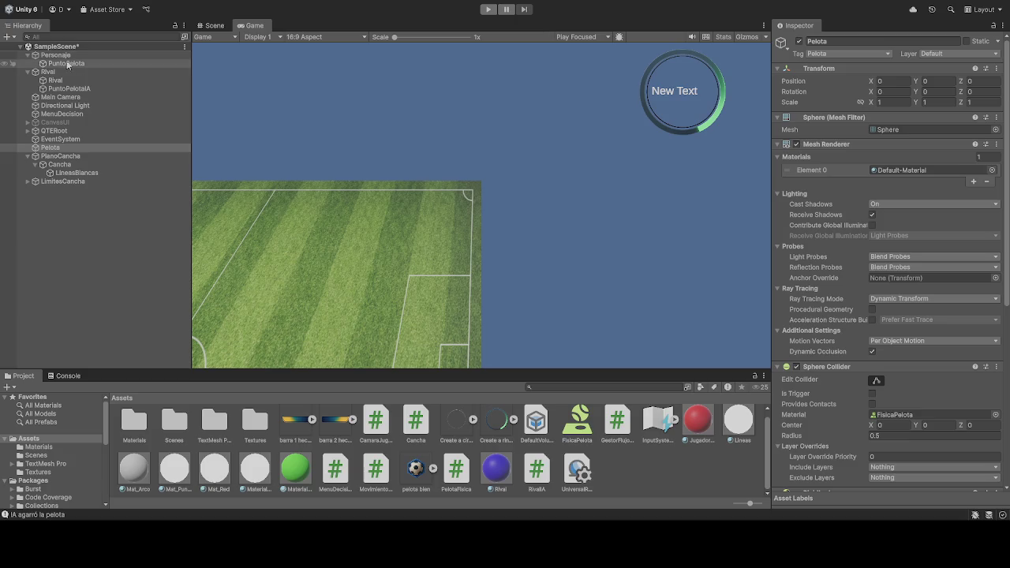
Step: Drag PuntoPelota into the Rival's Punto Pelota field, then run and stop a brief play test
{"action": "scroll", "coordinate": [892, 355], "scroll_direction": "down", "scroll_amount": 4}
{"action": "left_click", "coordinate": [51, 90]}
{"action": "left_click", "coordinate": [53, 81]}
{"action": "scroll", "coordinate": [854, 372], "scroll_direction": "down", "scroll_amount": 10}
{"action": "scroll", "coordinate": [853, 373], "scroll_direction": "down", "scroll_amount": 3}
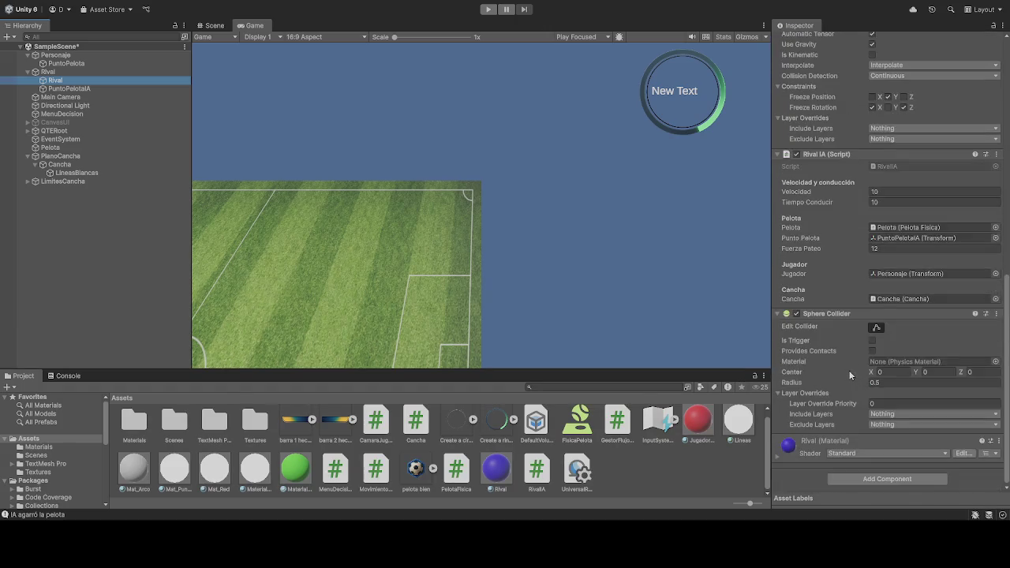
{"action": "mouse_move", "coordinate": [63, 64]}
{"action": "left_mouse_down"}
{"action": "mouse_move", "coordinate": [660, 259]}
{"action": "mouse_move", "coordinate": [893, 278]}
{"action": "mouse_move", "coordinate": [900, 247]}
{"action": "left_mouse_up"}
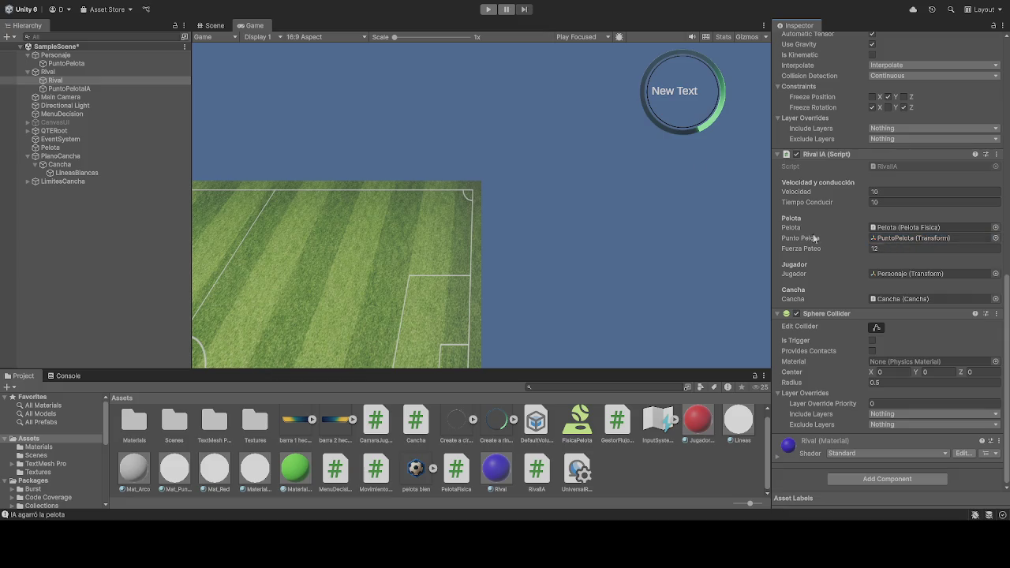
{"action": "left_click", "coordinate": [488, 9]}
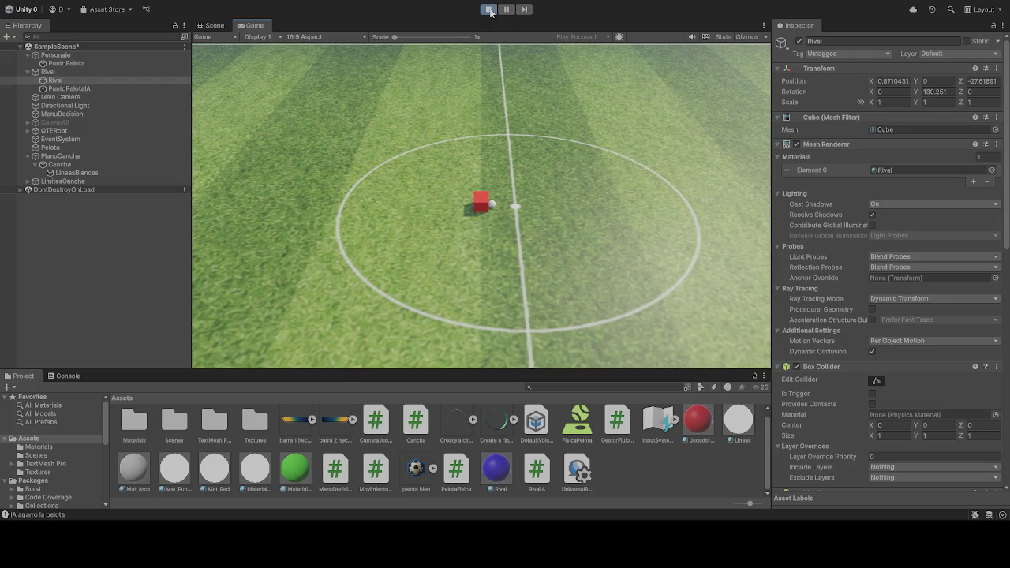
{"action": "left_click", "coordinate": [489, 9]}
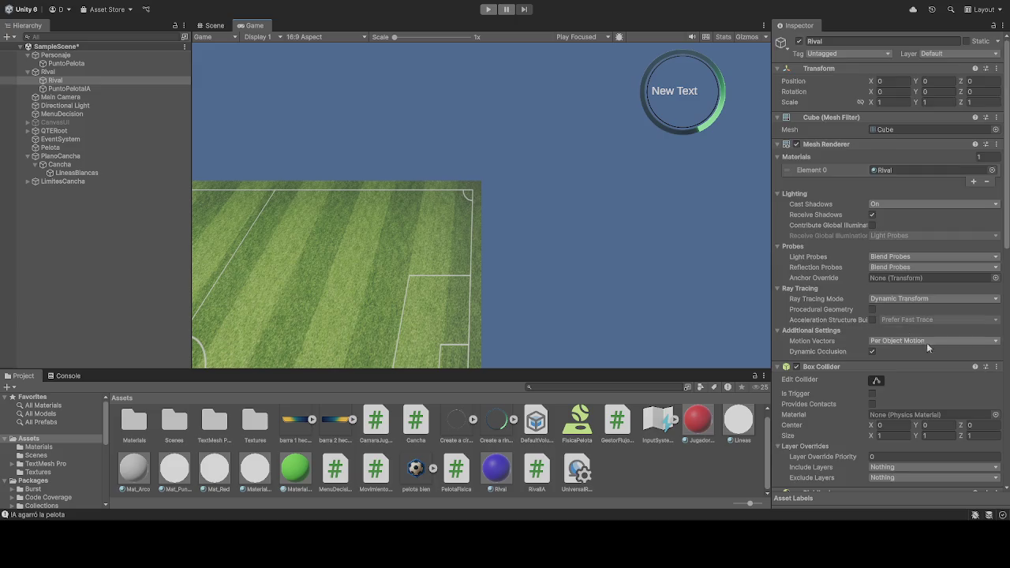
Step: Drag PuntoPelotaIA back into the Rival IA Punto Pelota field in the Inspector
{"action": "scroll", "coordinate": [925, 341], "scroll_direction": "down", "scroll_amount": 10}
{"action": "scroll", "coordinate": [890, 353], "scroll_direction": "down", "scroll_amount": 5}
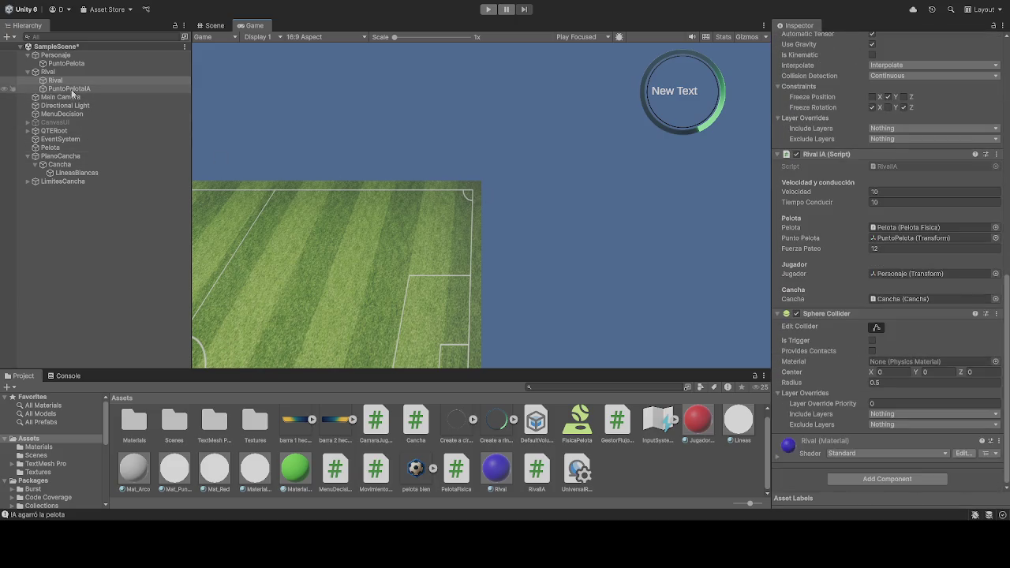
{"action": "left_click_drag", "start_coordinate": [700, 247], "coordinate": [895, 239]}
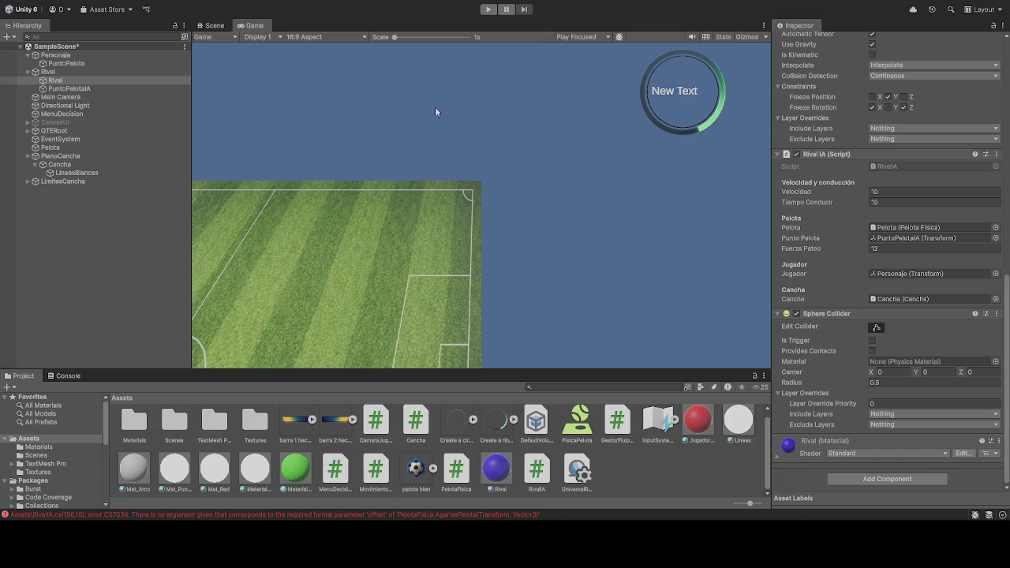
Step: Inspect Personaje, Rival and Pelota, attempt Play twice, and open the Console's compile errors
{"action": "left_click", "coordinate": [56, 55]}
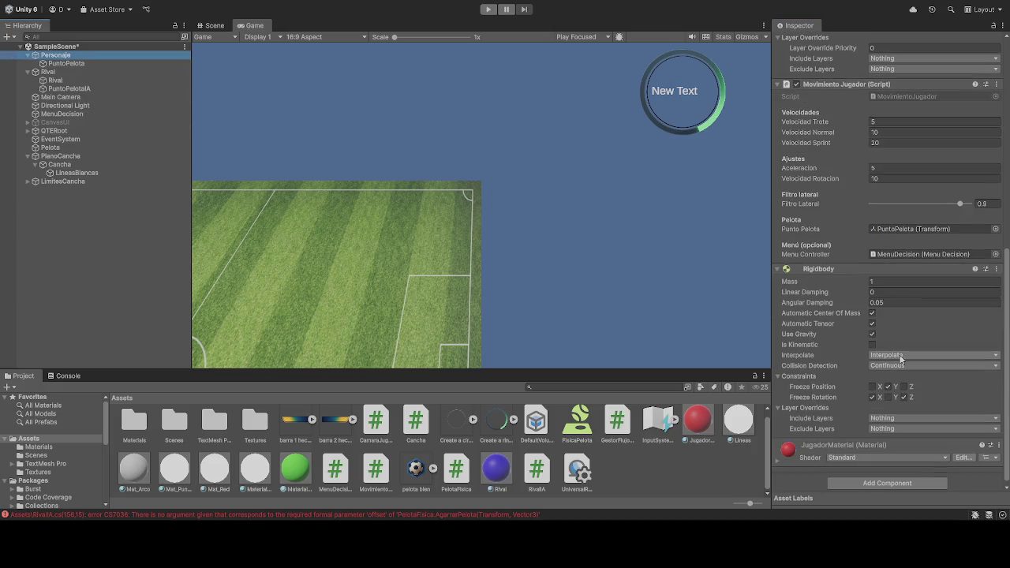
{"action": "left_click", "coordinate": [488, 9]}
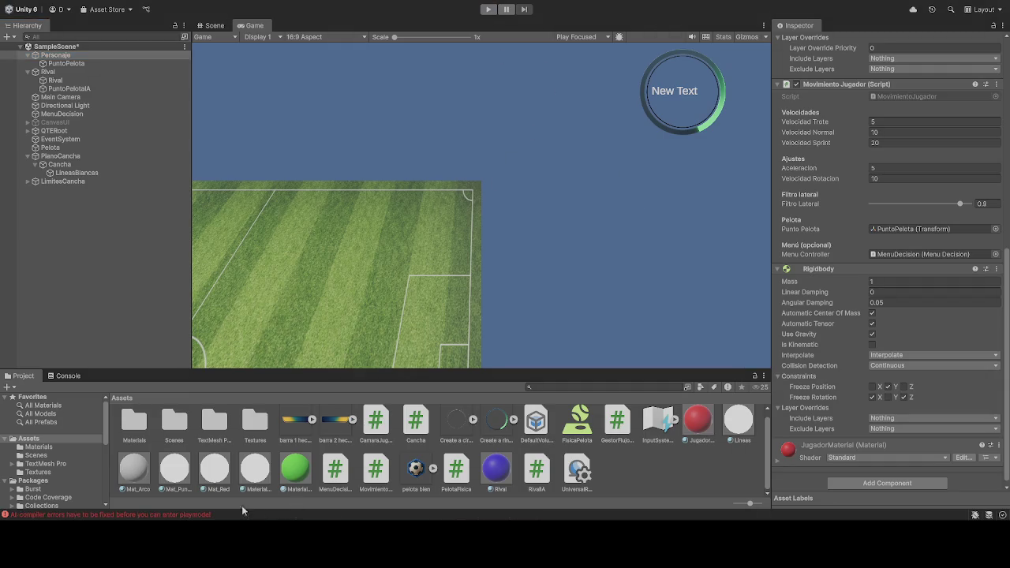
{"action": "left_click", "coordinate": [55, 81]}
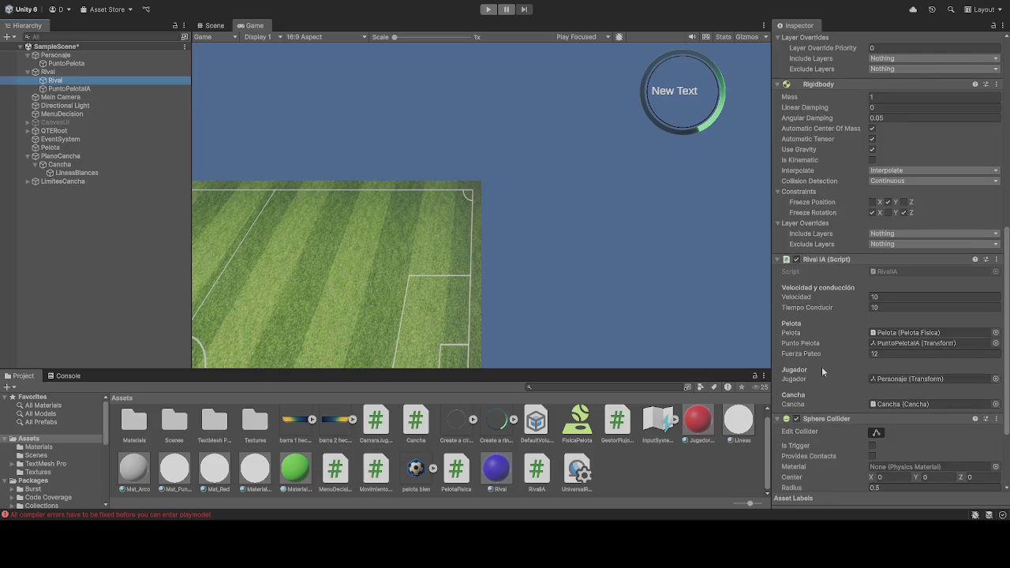
{"action": "scroll", "coordinate": [822, 366], "scroll_direction": "up", "scroll_amount": 1}
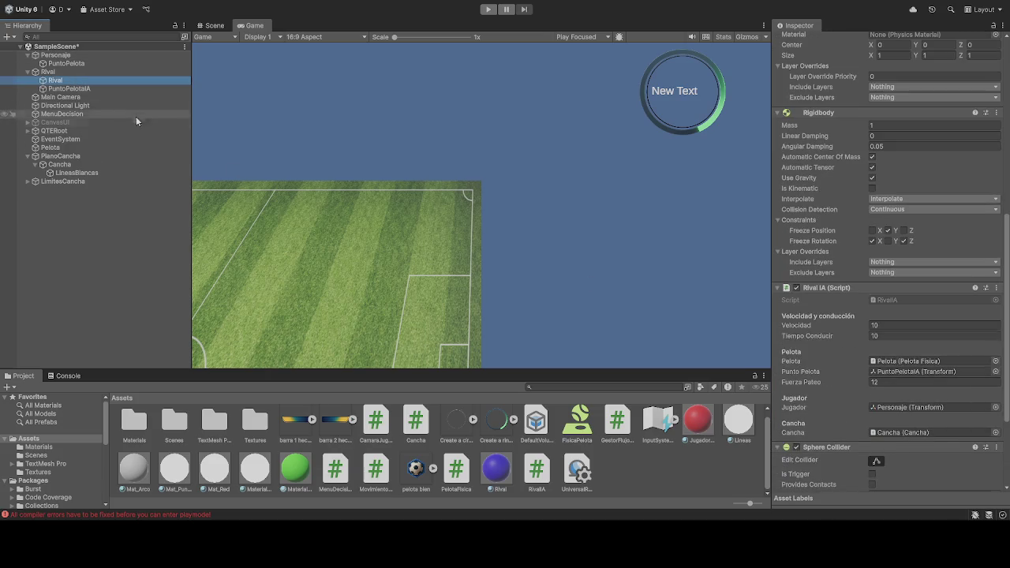
{"action": "left_click", "coordinate": [50, 147]}
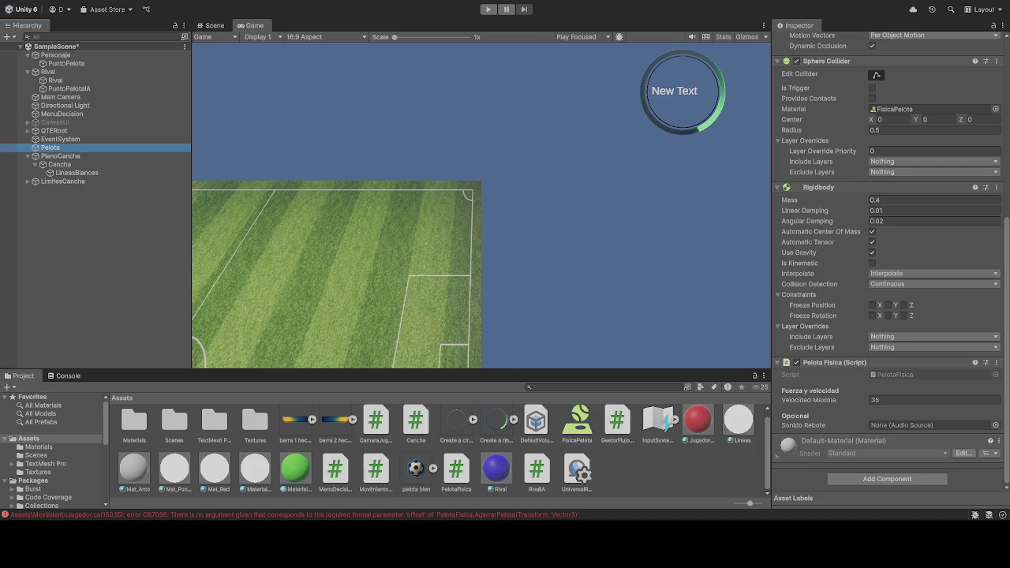
{"action": "left_click", "coordinate": [488, 10]}
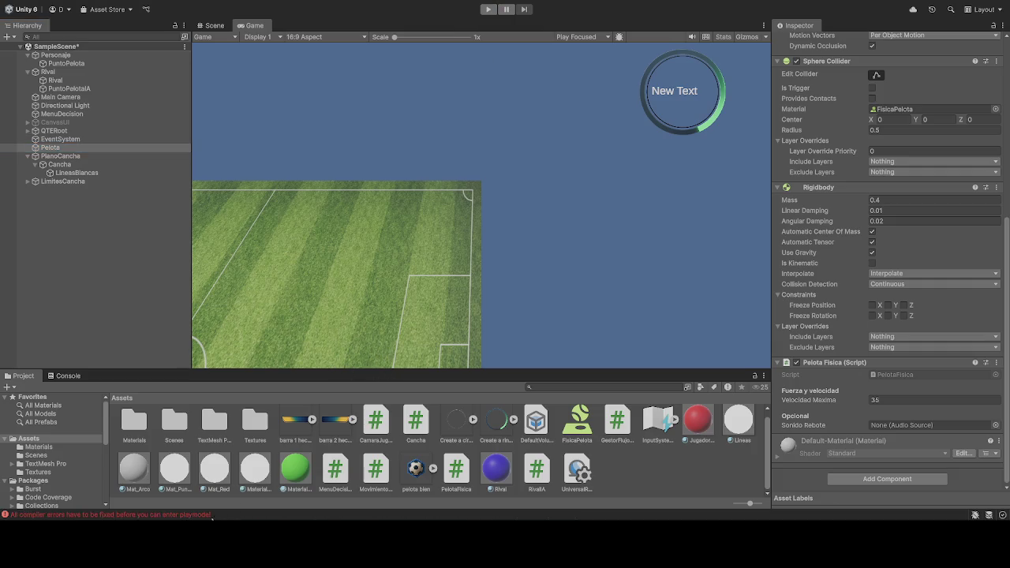
{"action": "left_click", "coordinate": [260, 514]}
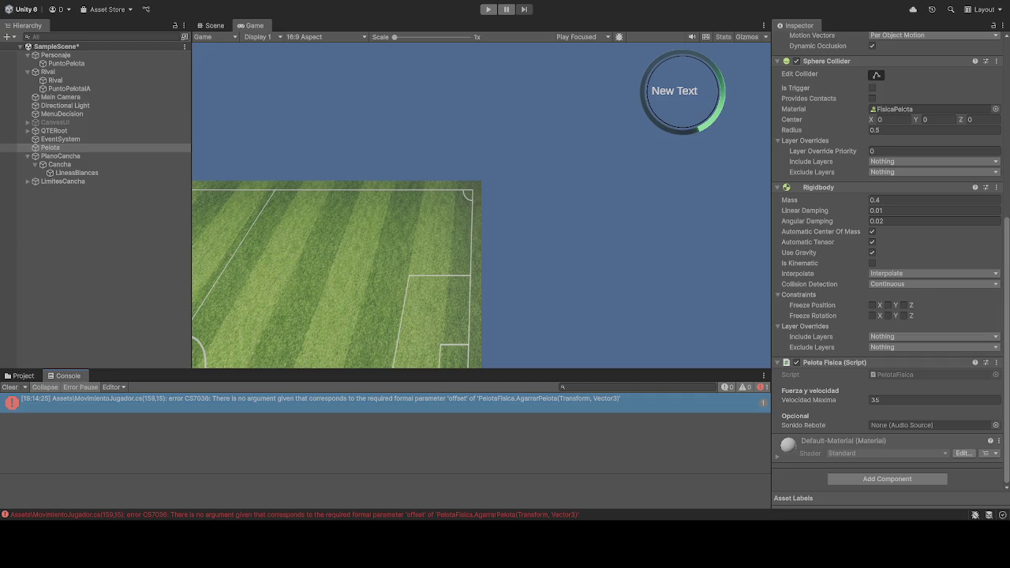
Step: Retry Play, inspect Personaje, its PuntoPelota and Rival, then show the play-mode error's full text
{"action": "left_click", "coordinate": [484, 12]}
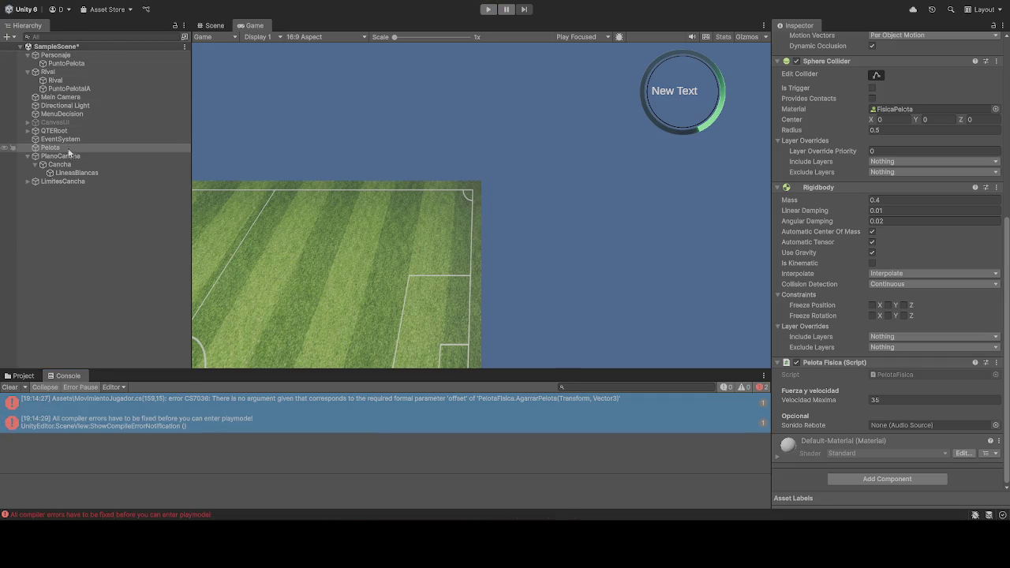
{"action": "left_click", "coordinate": [63, 55]}
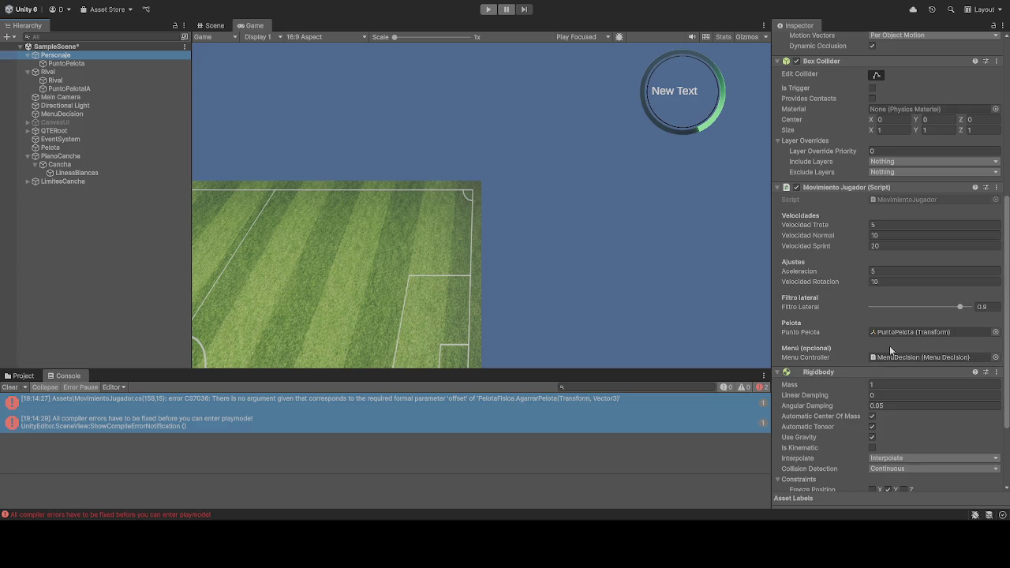
{"action": "scroll", "coordinate": [860, 347], "scroll_direction": "down", "scroll_amount": 3}
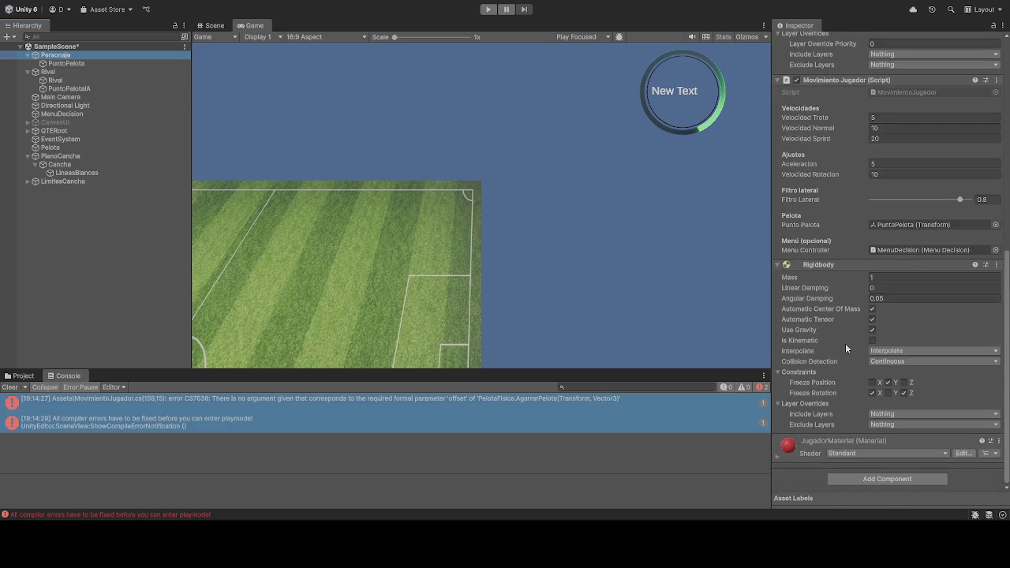
{"action": "scroll", "coordinate": [845, 343], "scroll_direction": "up", "scroll_amount": 5}
{"action": "left_click", "coordinate": [97, 65]}
{"action": "left_click", "coordinate": [64, 80]}
{"action": "scroll", "coordinate": [820, 262], "scroll_direction": "down", "scroll_amount": 10}
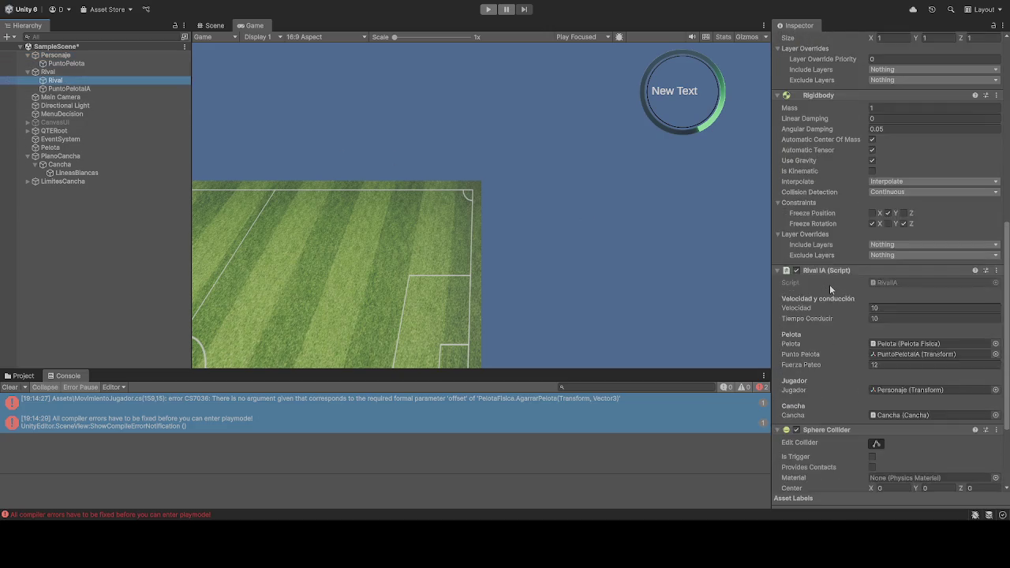
{"action": "scroll", "coordinate": [829, 284], "scroll_direction": "down", "scroll_amount": 3}
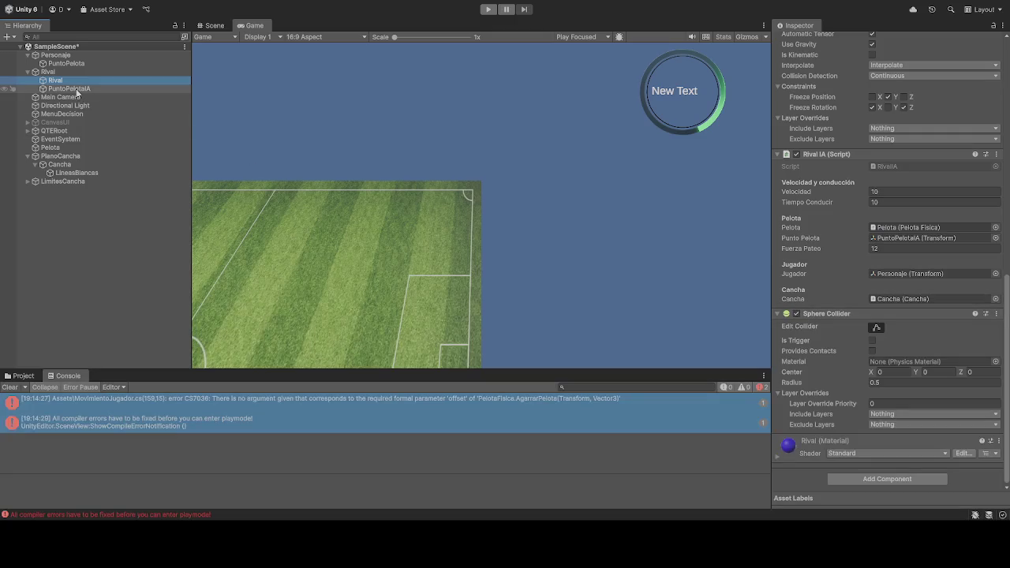
{"action": "left_click", "coordinate": [47, 72]}
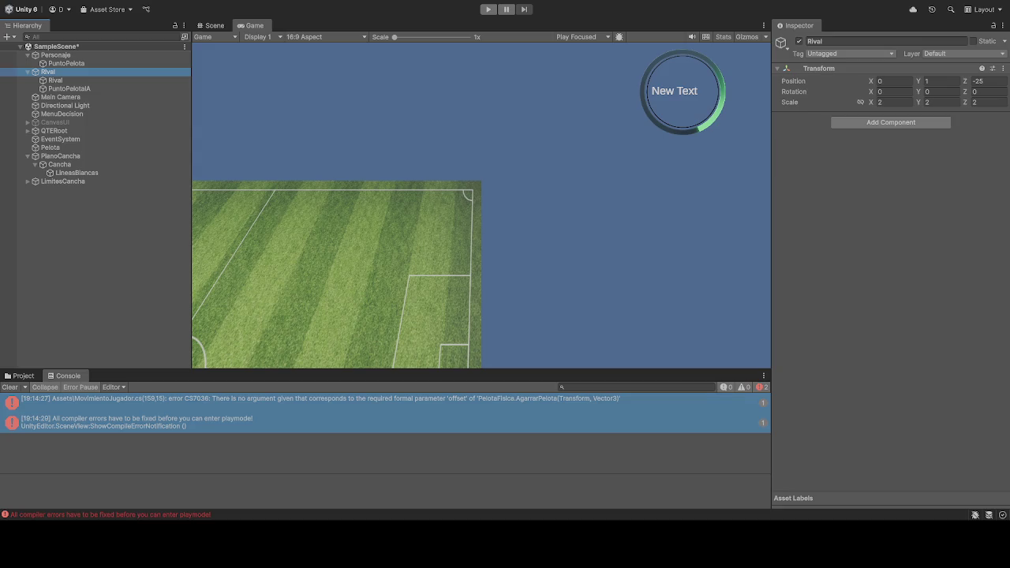
{"action": "left_click", "coordinate": [209, 421]}
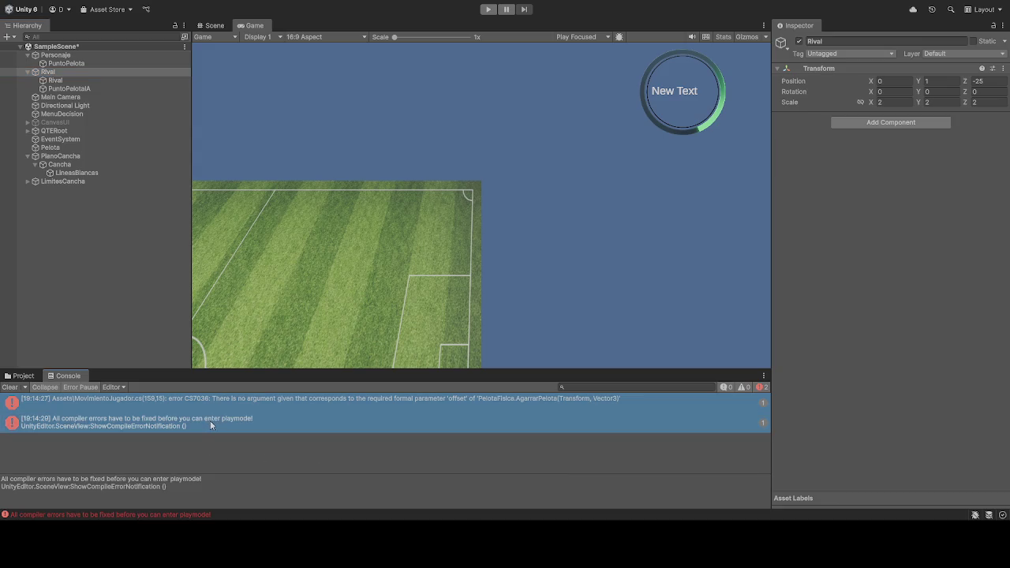
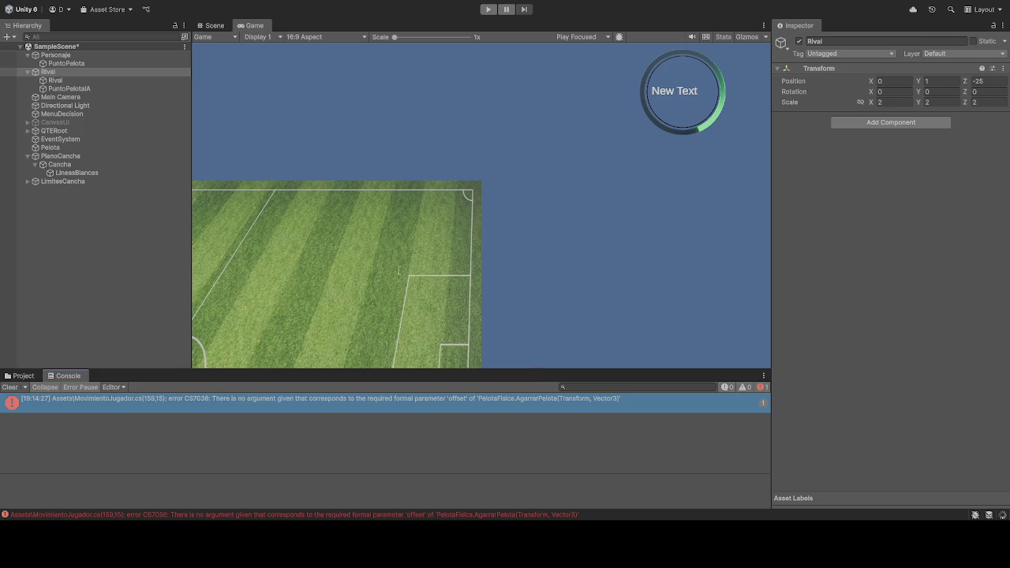
Step: Run a quick play test and stop it, then inspect Personaje and its PuntoPelota ball point
{"action": "left_click", "coordinate": [487, 10]}
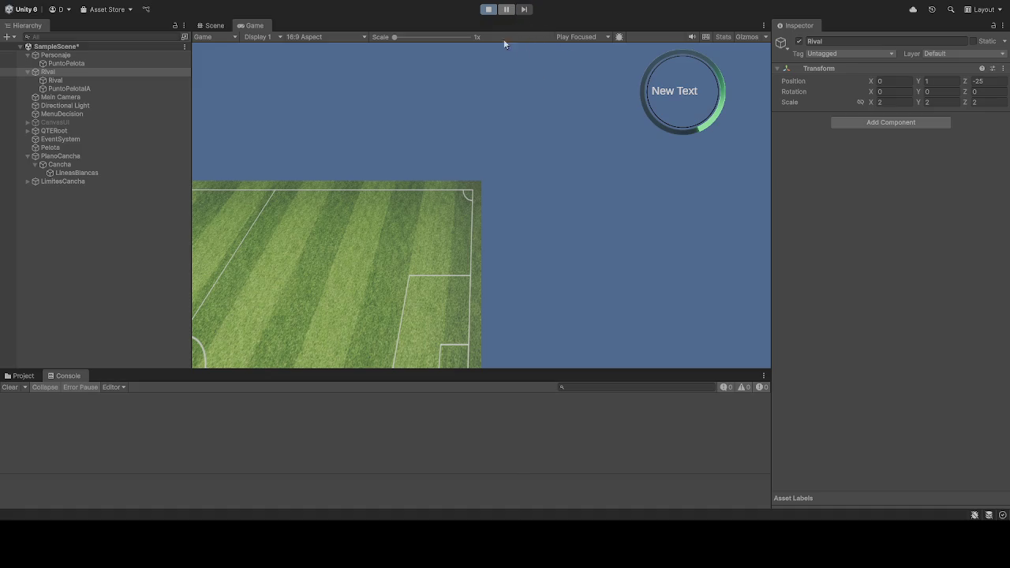
{"action": "key", "text": "ctrl+p"}
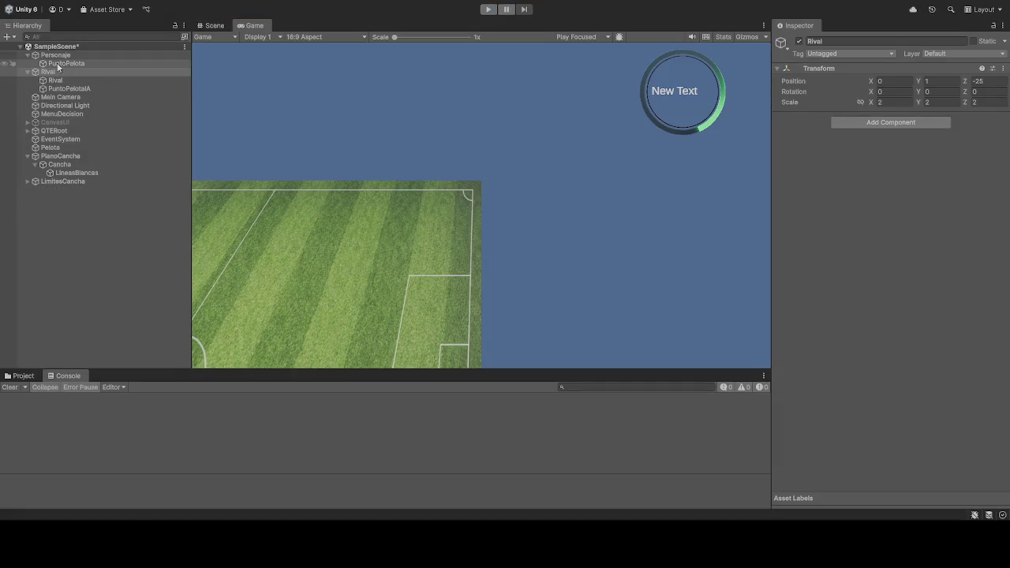
{"action": "left_click", "coordinate": [56, 55]}
{"action": "scroll", "coordinate": [831, 362], "scroll_direction": "down", "scroll_amount": 10}
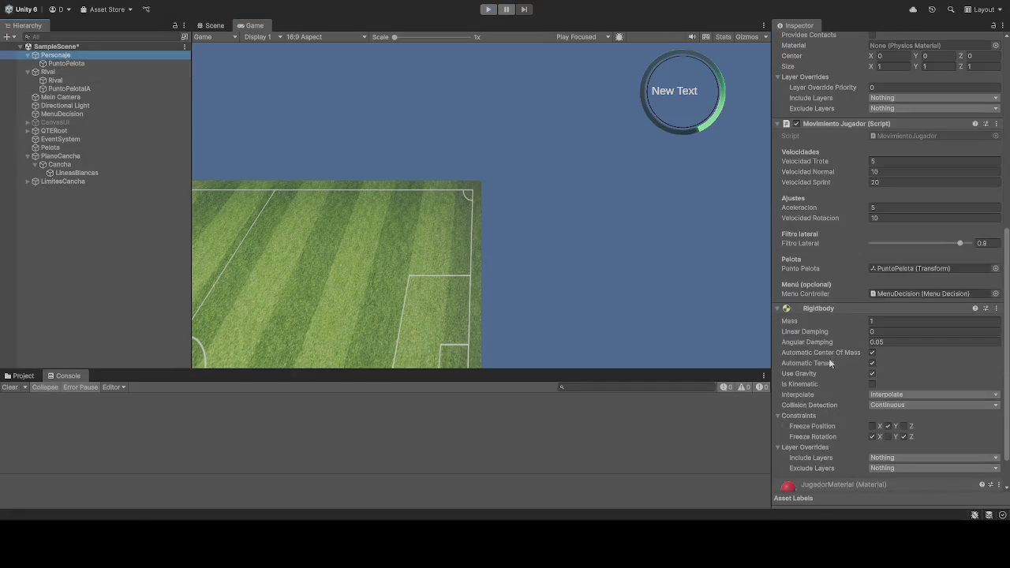
{"action": "scroll", "coordinate": [825, 365], "scroll_direction": "down", "scroll_amount": 2}
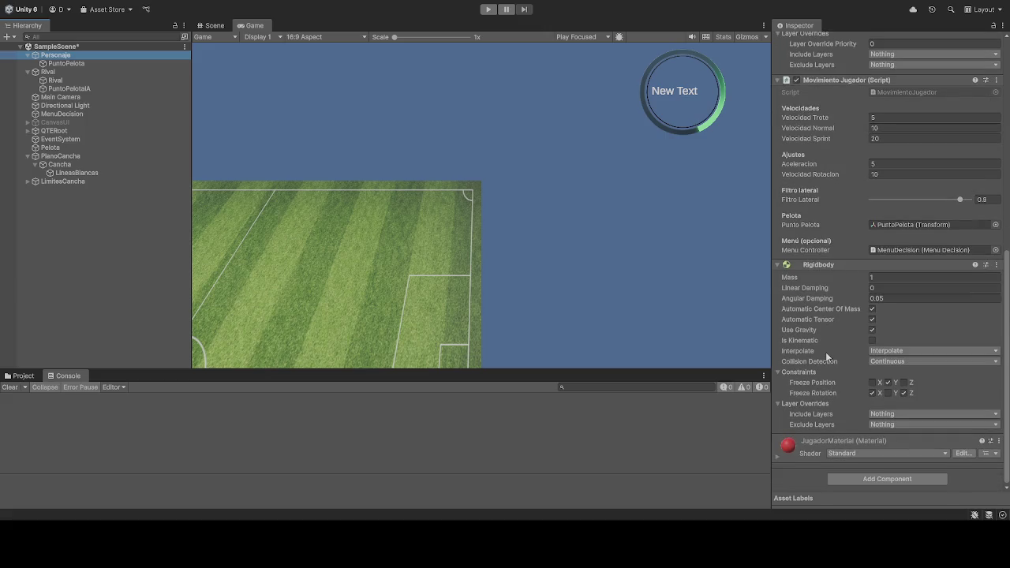
{"action": "left_click", "coordinate": [66, 64]}
Step: Inspect the Rival child cube's Rival IA script, then run the game again with input focus
{"action": "left_click", "coordinate": [55, 73]}
{"action": "left_click", "coordinate": [56, 80]}
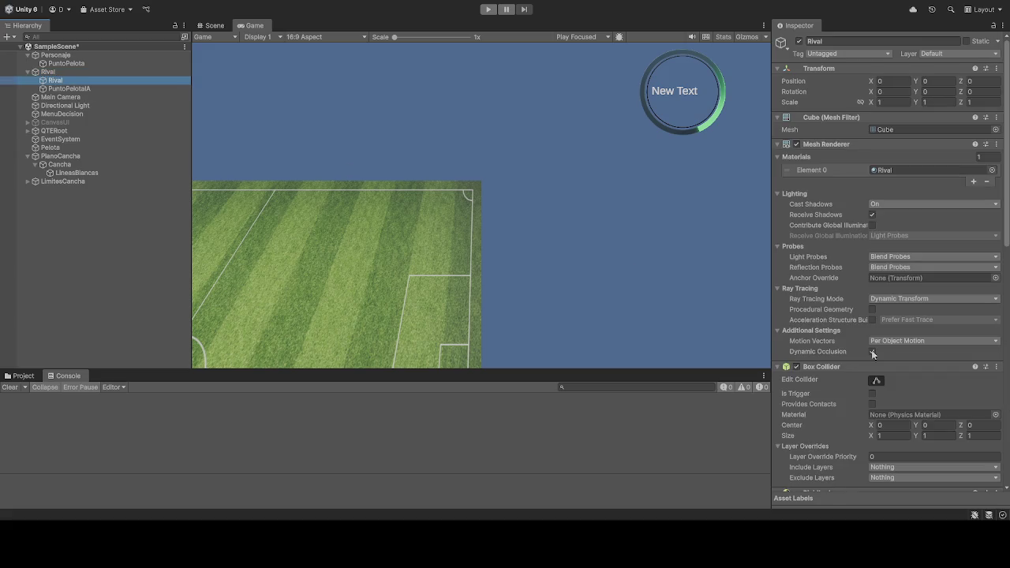
{"action": "scroll", "coordinate": [859, 352], "scroll_direction": "down", "scroll_amount": 5}
{"action": "scroll", "coordinate": [860, 359], "scroll_direction": "down", "scroll_amount": 10}
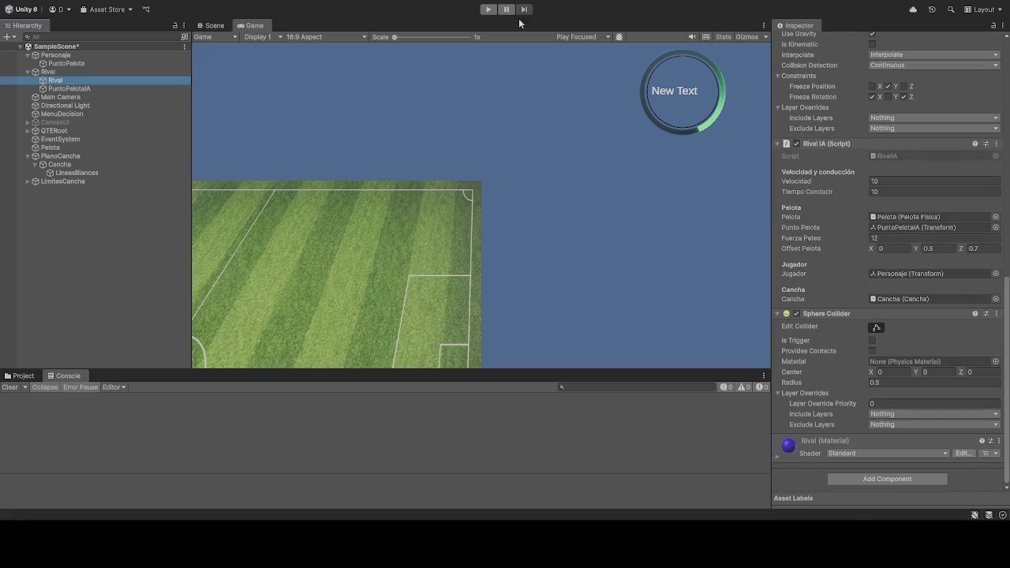
{"action": "left_click", "coordinate": [487, 9]}
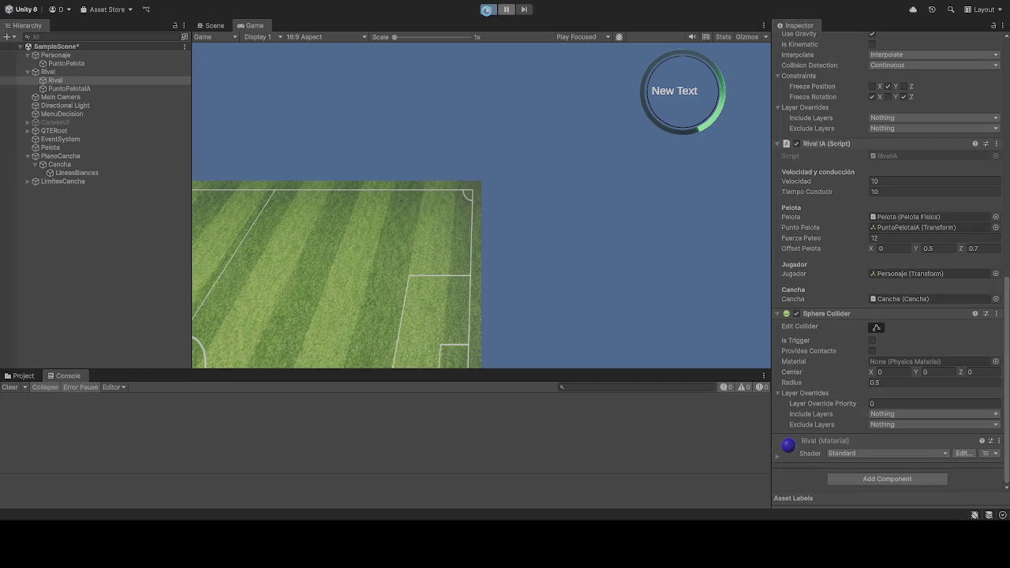
{"action": "left_click", "coordinate": [558, 207]}
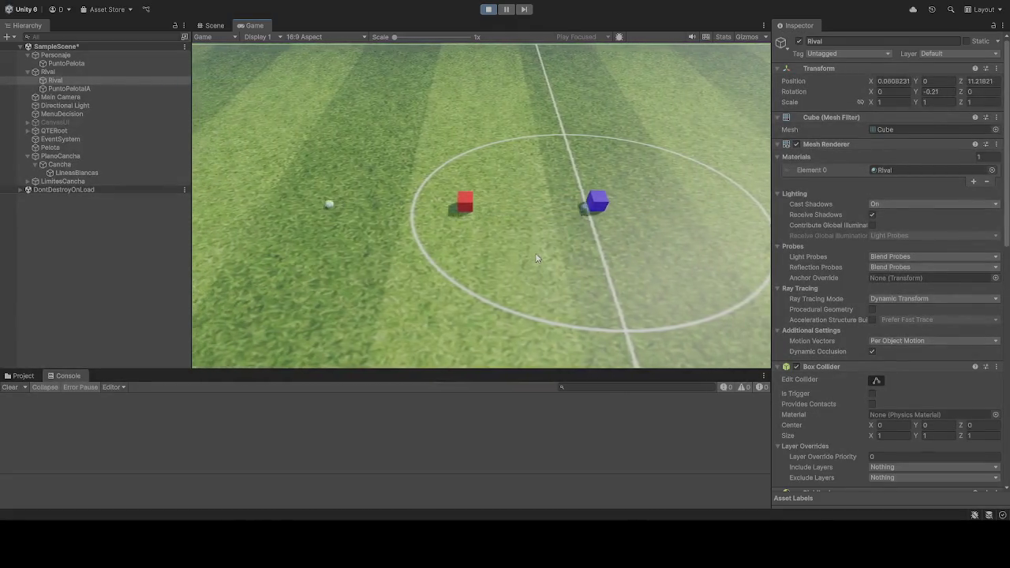
Step: Stop, restart and stop the play test once more
{"action": "left_click", "coordinate": [487, 10]}
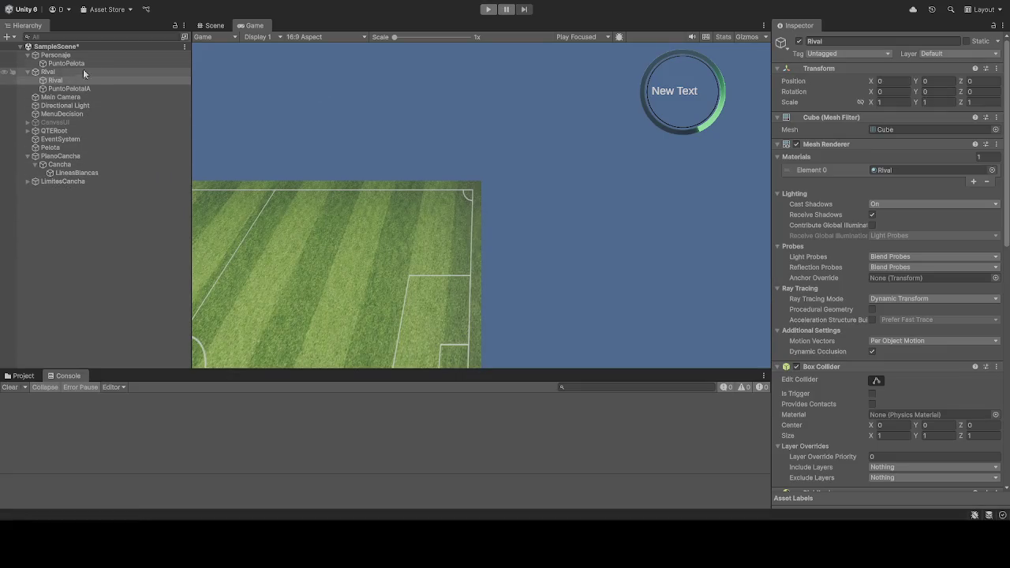
{"action": "left_click", "coordinate": [488, 9]}
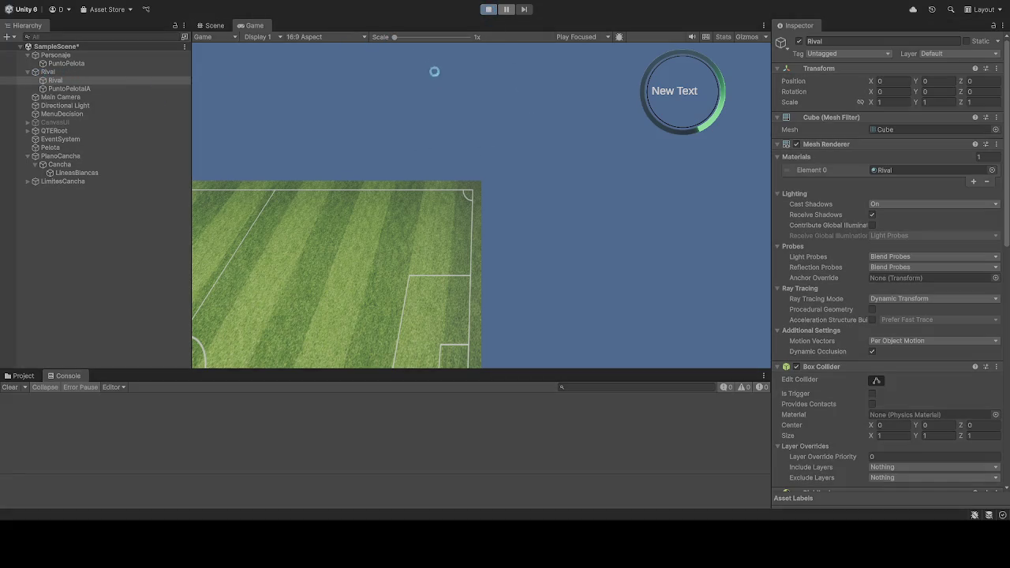
{"action": "left_click", "coordinate": [489, 9]}
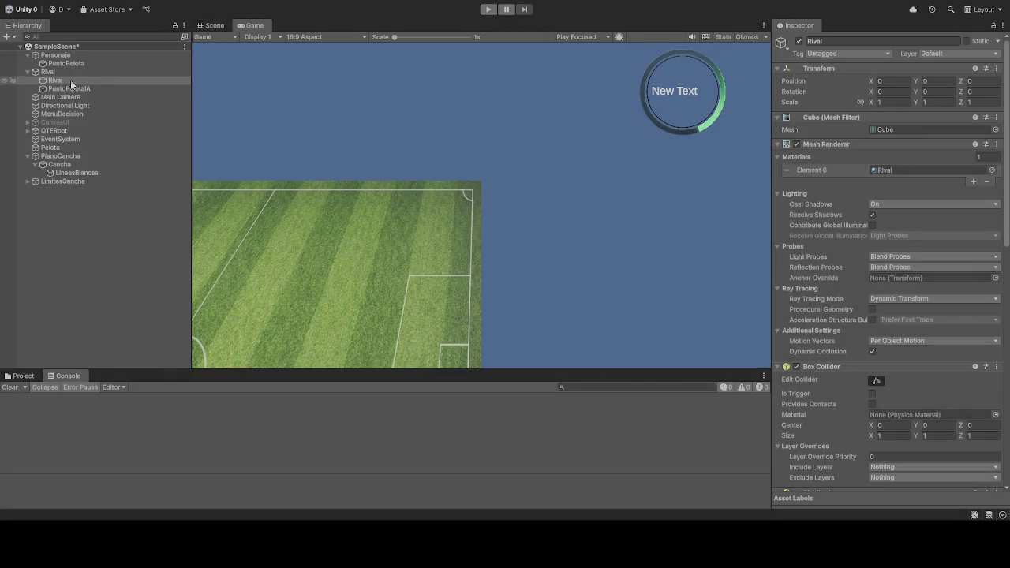
Step: Deactivate the Rival cube, run the game, and watch the red cube in the Scene view
{"action": "left_click", "coordinate": [798, 41]}
{"action": "left_click", "coordinate": [485, 9]}
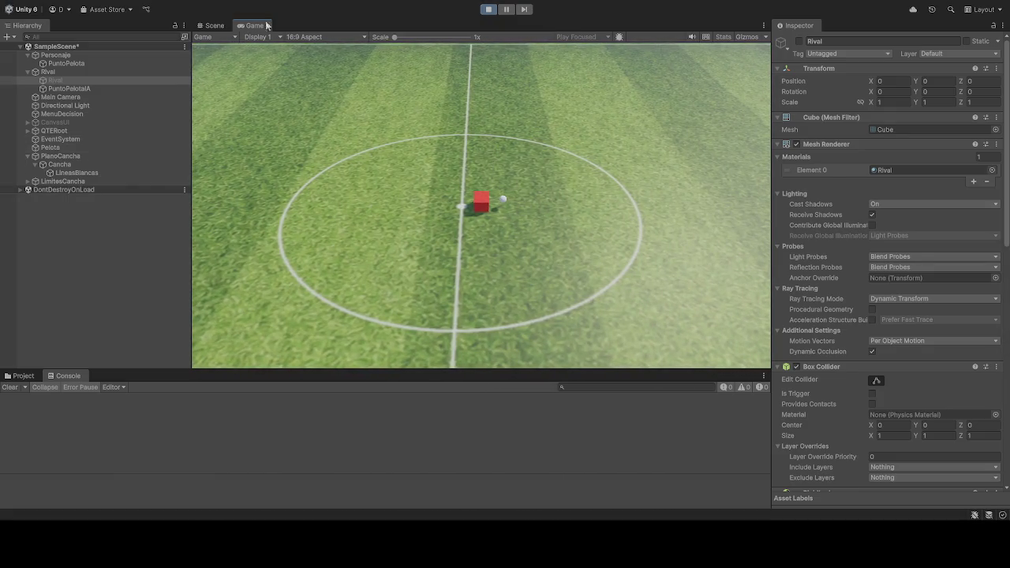
{"action": "left_click", "coordinate": [216, 25]}
{"action": "mouse_move", "coordinate": [495, 158]}
{"action": "left_mouse_down"}
{"action": "mouse_move", "coordinate": [488, 174]}
{"action": "mouse_move", "coordinate": [483, 147]}
{"action": "mouse_move", "coordinate": [491, 165]}
{"action": "left_mouse_up"}
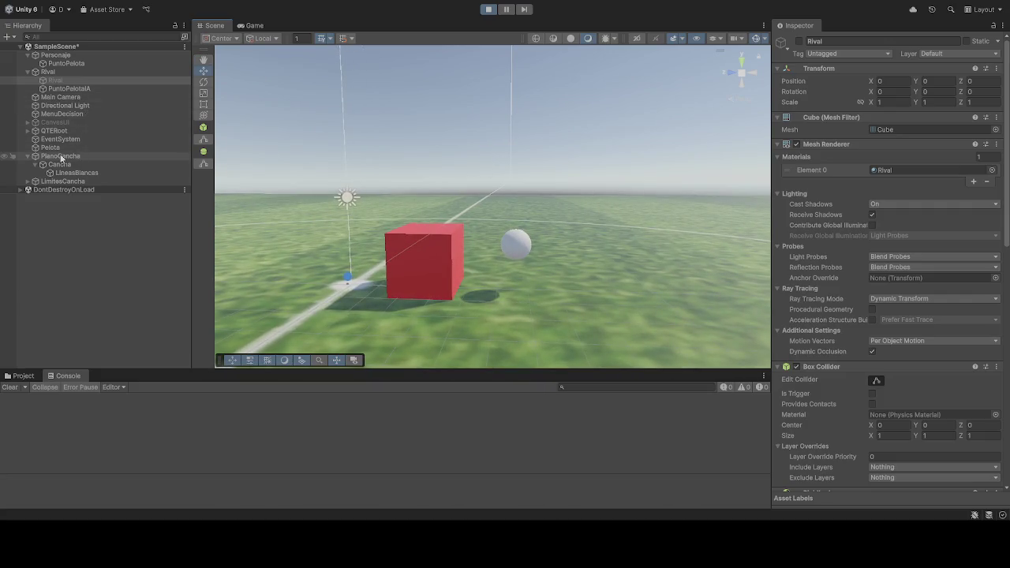
Step: Try several Y positions for PuntoPelota, ending near -0.8
{"action": "left_click", "coordinate": [65, 64]}
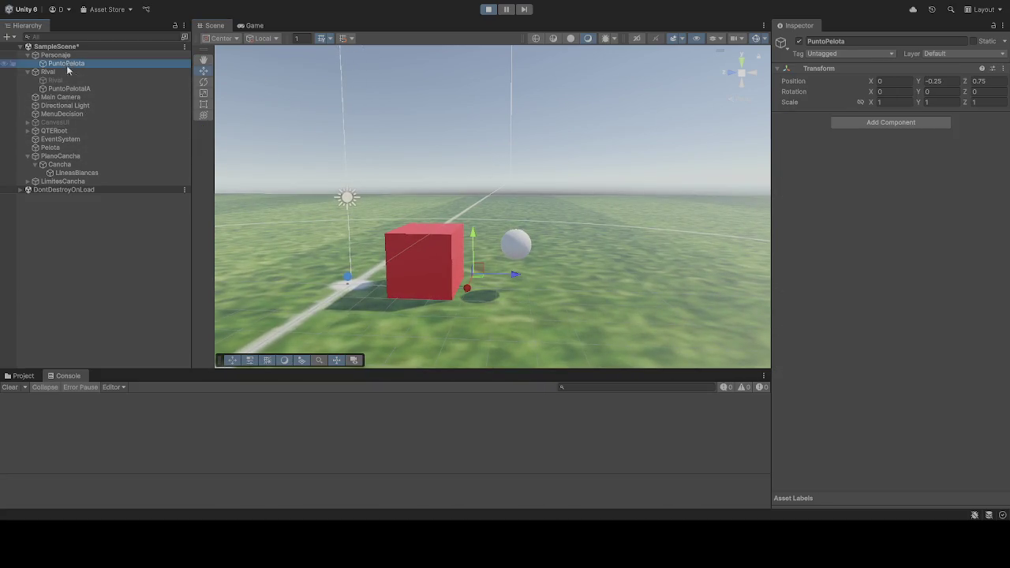
{"action": "left_click", "coordinate": [938, 80]}
{"action": "type", "text": "0"}
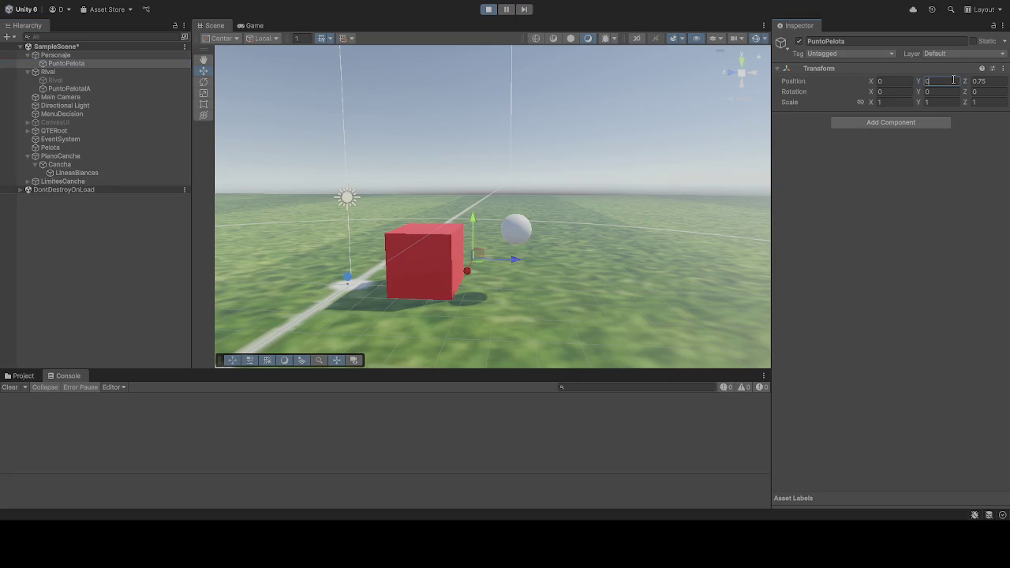
{"action": "key", "text": "BackSpace"}
{"action": "type", "text": "-5"}
{"action": "key", "text": "BackSpace"}
{"action": "type", "text": "0"}
{"action": "type", "text": ".8"}
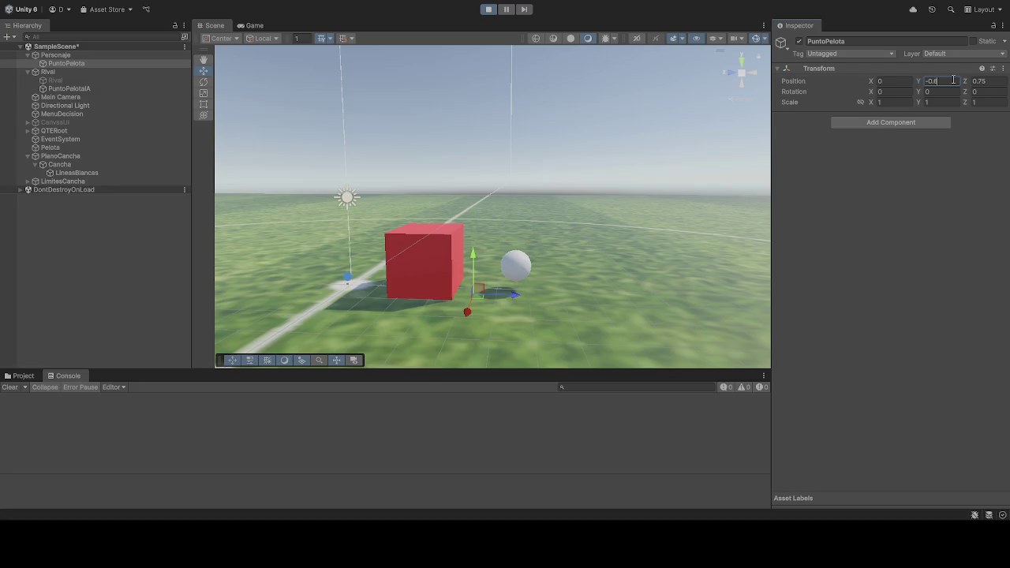
{"action": "key", "text": "BackSpace"}
{"action": "key", "text": "BackSpace"}
{"action": "key", "text": "BackSpace"}
{"action": "type", "text": "1"}
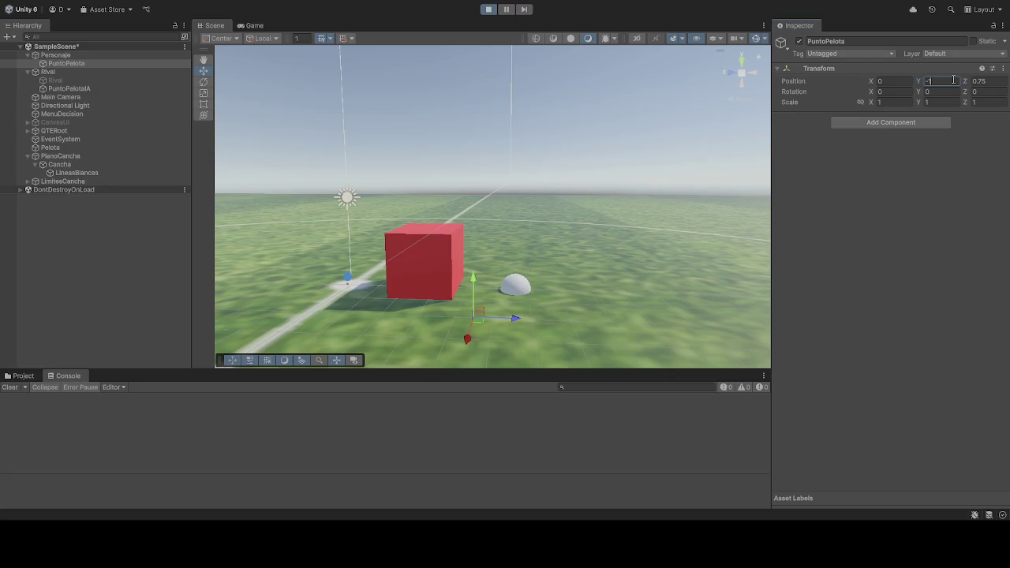
{"action": "key", "text": "BackSpace"}
{"action": "type", "text": "0.8"}
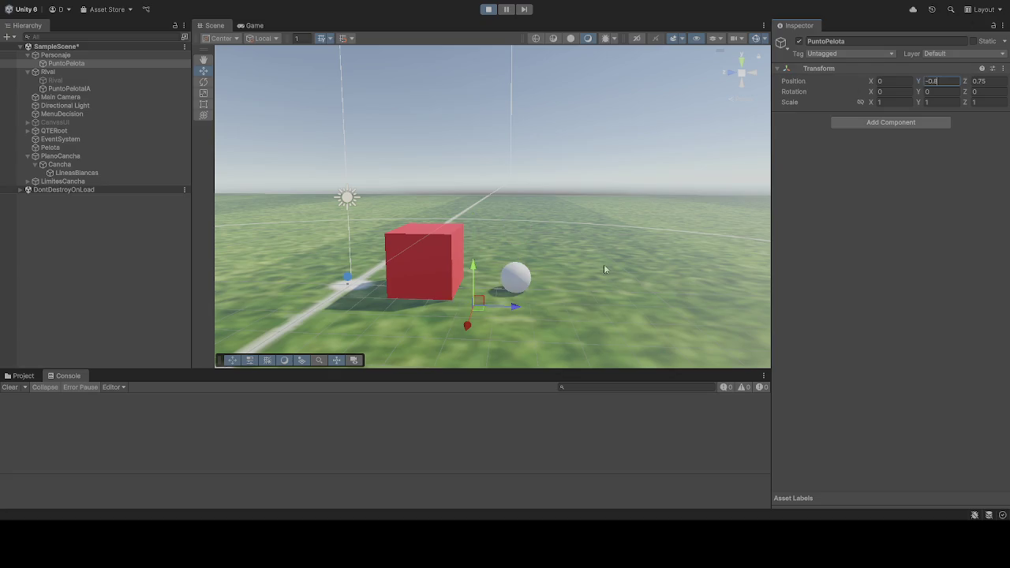
Step: Bring the scene camera low beside the ball to check its height
{"action": "left_click", "coordinate": [575, 304]}
{"action": "mouse_move", "coordinate": [579, 302]}
{"action": "left_mouse_down"}
{"action": "mouse_move", "coordinate": [597, 356]}
{"action": "mouse_move", "coordinate": [604, 311]}
{"action": "mouse_move", "coordinate": [592, 359]}
{"action": "mouse_move", "coordinate": [591, 243]}
{"action": "mouse_move", "coordinate": [559, 145]}
{"action": "mouse_move", "coordinate": [639, 425]}
{"action": "mouse_move", "coordinate": [641, 333]}
{"action": "mouse_move", "coordinate": [645, 383]}
{"action": "left_mouse_up"}
{"action": "mouse_move", "coordinate": [631, 355]}
{"action": "left_mouse_down"}
{"action": "mouse_move", "coordinate": [600, 347]}
{"action": "mouse_move", "coordinate": [621, 381]}
{"action": "mouse_move", "coordinate": [597, 354]}
{"action": "mouse_move", "coordinate": [576, 258]}
{"action": "mouse_move", "coordinate": [548, 210]}
{"action": "mouse_move", "coordinate": [593, 284]}
{"action": "left_mouse_up"}
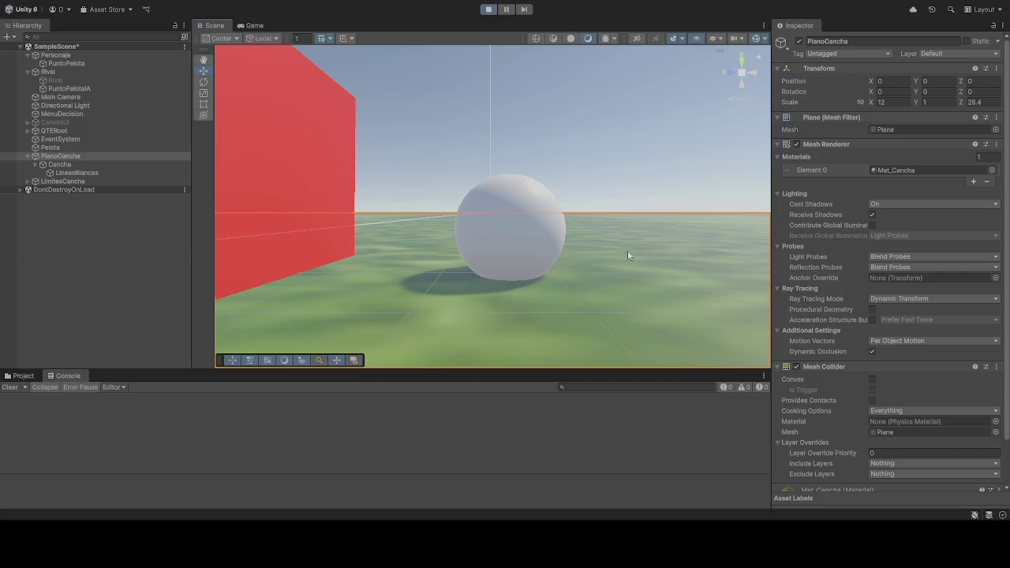
{"action": "left_click", "coordinate": [506, 239]}
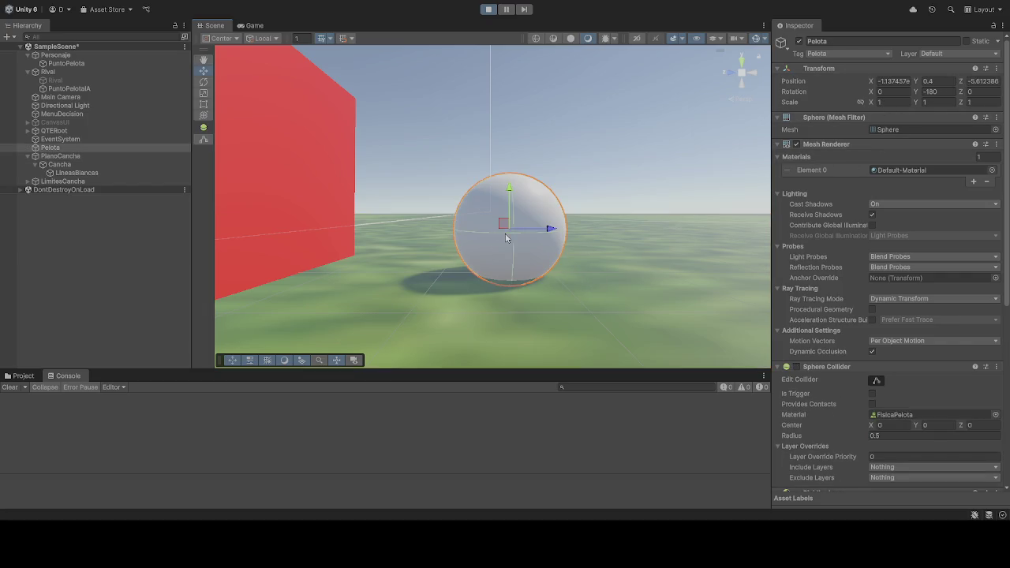
Step: Fine-tune PuntoPelota's Y position to -0.75 so the ball rests on the grass
{"action": "left_click", "coordinate": [71, 63]}
{"action": "left_click", "coordinate": [951, 83]}
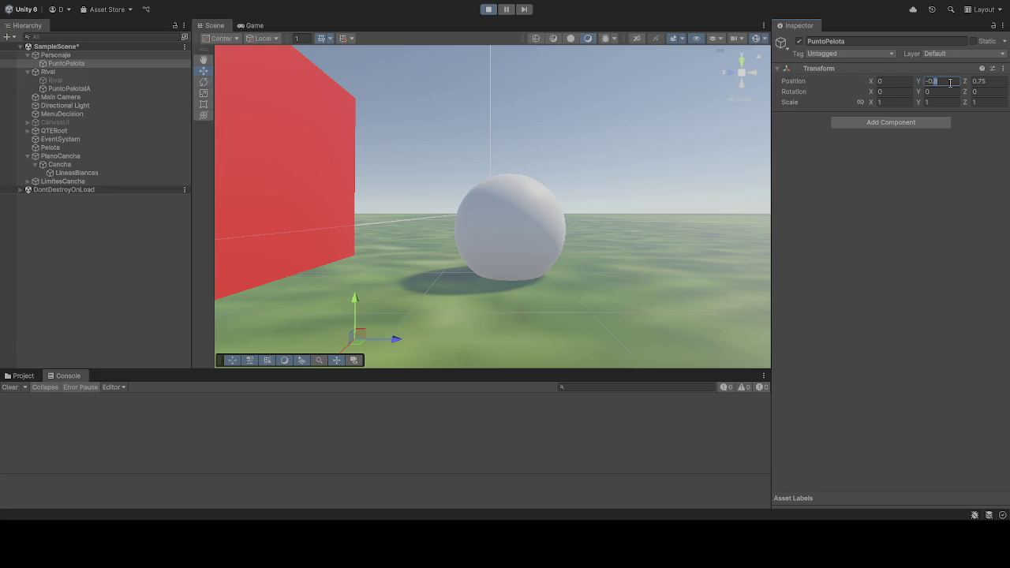
{"action": "type", "text": "-0.8"}
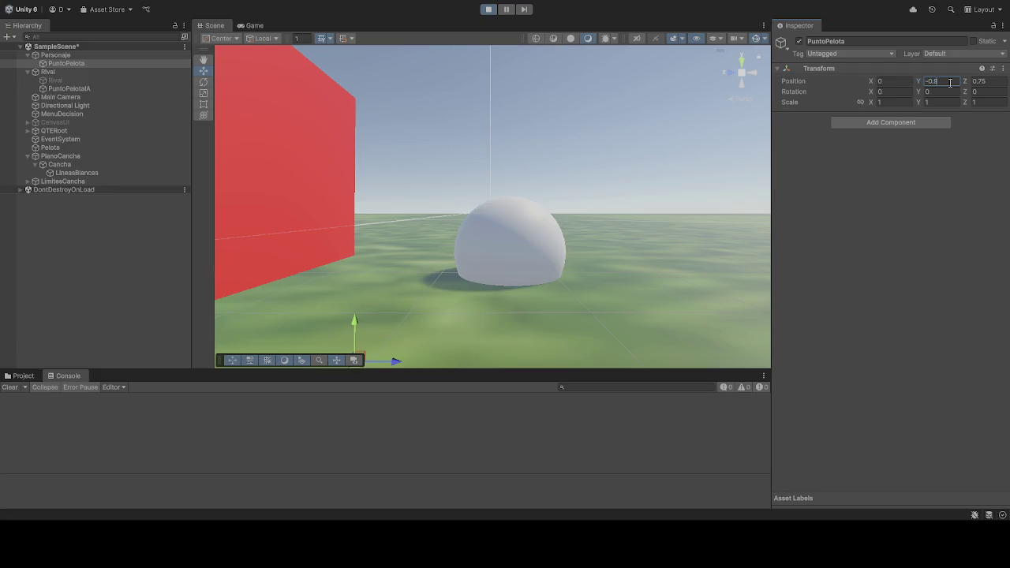
{"action": "key", "text": "BackSpace"}
{"action": "type", "text": "75"}
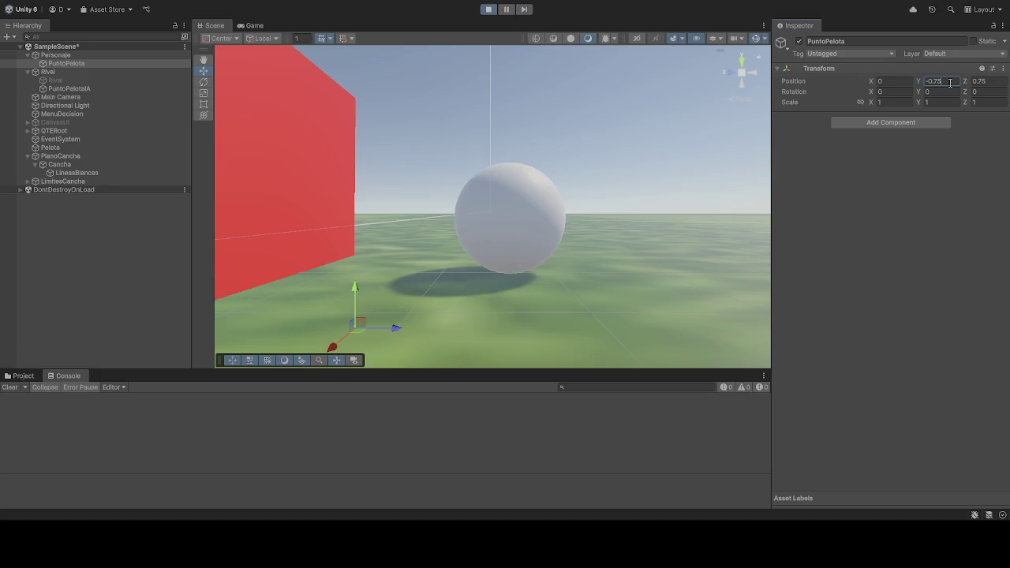
{"action": "key", "text": "BackSpace"}
{"action": "key", "text": "BackSpace"}
{"action": "type", "text": "8"}
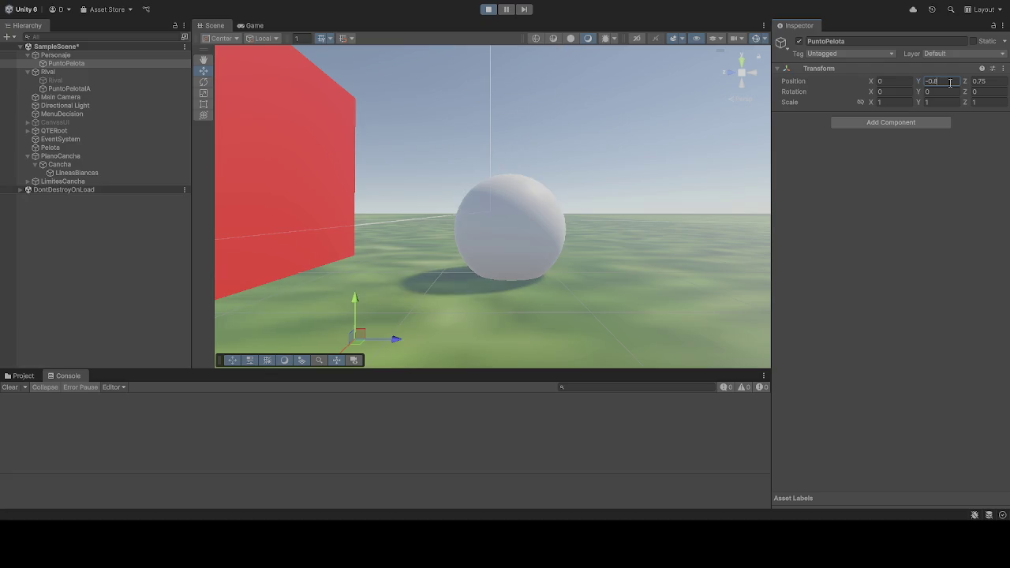
{"action": "key", "text": "BackSpace"}
{"action": "type", "text": "75"}
{"action": "key", "text": "BackSpace"}
{"action": "type", "text": "6"}
{"action": "key", "text": "BackSpace"}
{"action": "type", "text": "9"}
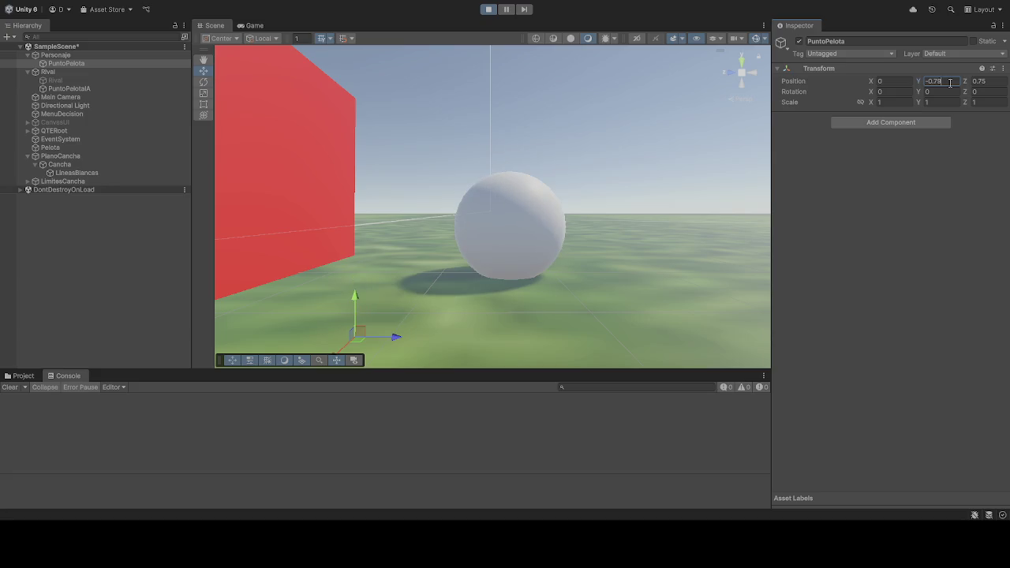
Step: Orbit the Scene view closer to see the red cube and the ball
{"action": "left_click", "coordinate": [694, 253]}
{"action": "mouse_move", "coordinate": [694, 252]}
{"action": "left_mouse_down"}
{"action": "mouse_move", "coordinate": [687, 314]}
{"action": "mouse_move", "coordinate": [713, 322]}
{"action": "left_mouse_up"}
{"action": "scroll", "coordinate": [713, 322], "scroll_direction": "up", "scroll_amount": 3}
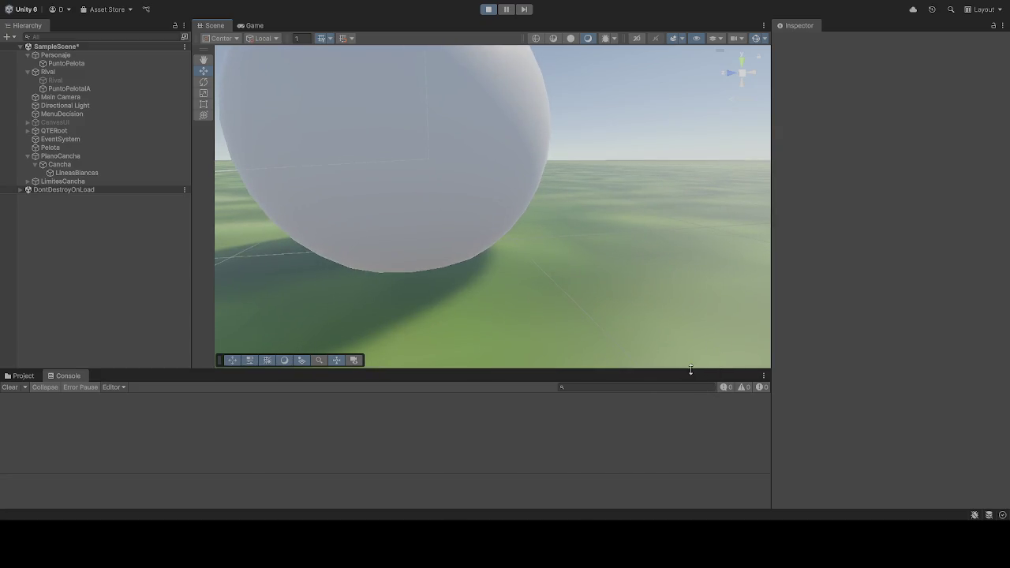
{"action": "mouse_move", "coordinate": [652, 282]}
{"action": "left_mouse_down"}
{"action": "mouse_move", "coordinate": [570, 295]}
{"action": "mouse_move", "coordinate": [488, 291]}
{"action": "mouse_move", "coordinate": [523, 266]}
{"action": "mouse_move", "coordinate": [525, 248]}
{"action": "mouse_move", "coordinate": [488, 255]}
{"action": "left_mouse_up"}
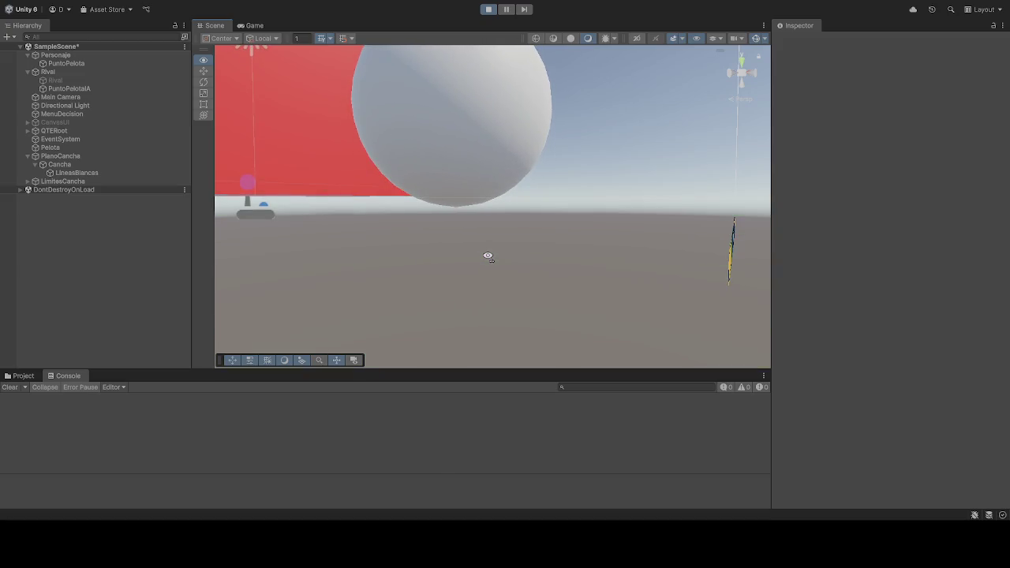
{"action": "left_click_drag", "start_coordinate": [534, 215], "coordinate": [535, 218]}
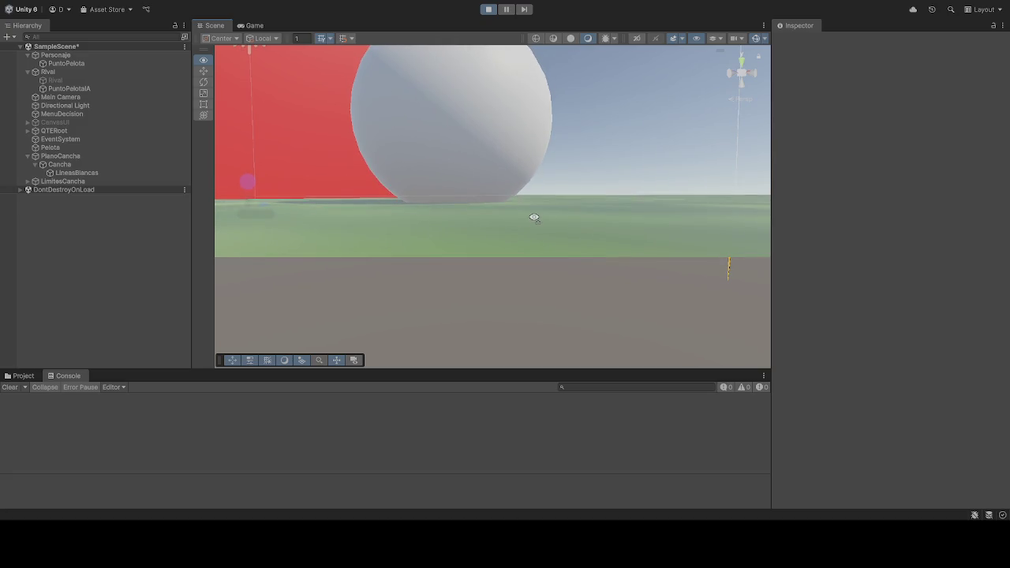
Step: Check PuntoPelota's Transform position (Y -0.75, Z 0.75) while framing the ball in the Scene view
{"action": "left_click", "coordinate": [101, 63]}
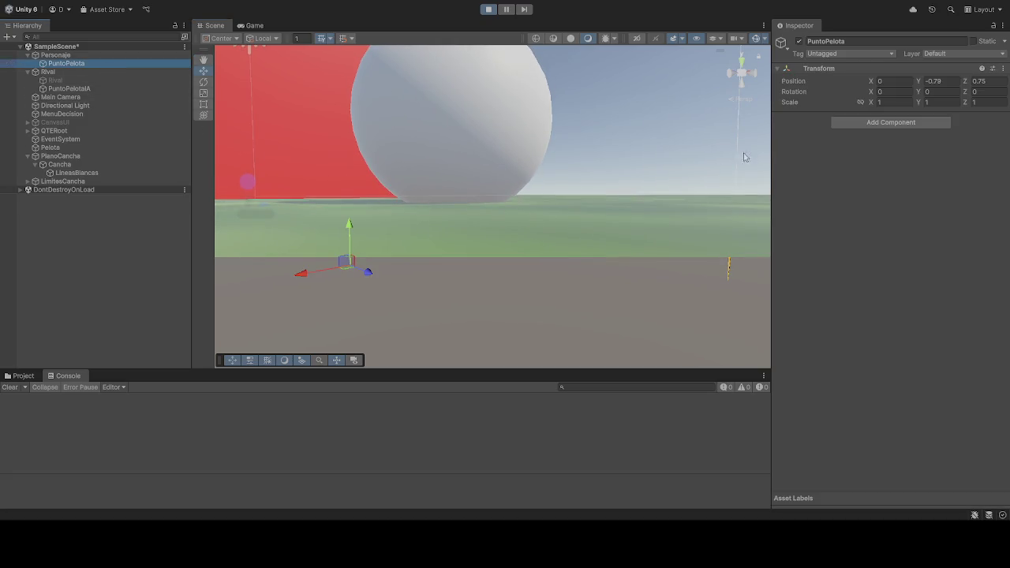
{"action": "left_click", "coordinate": [955, 82]}
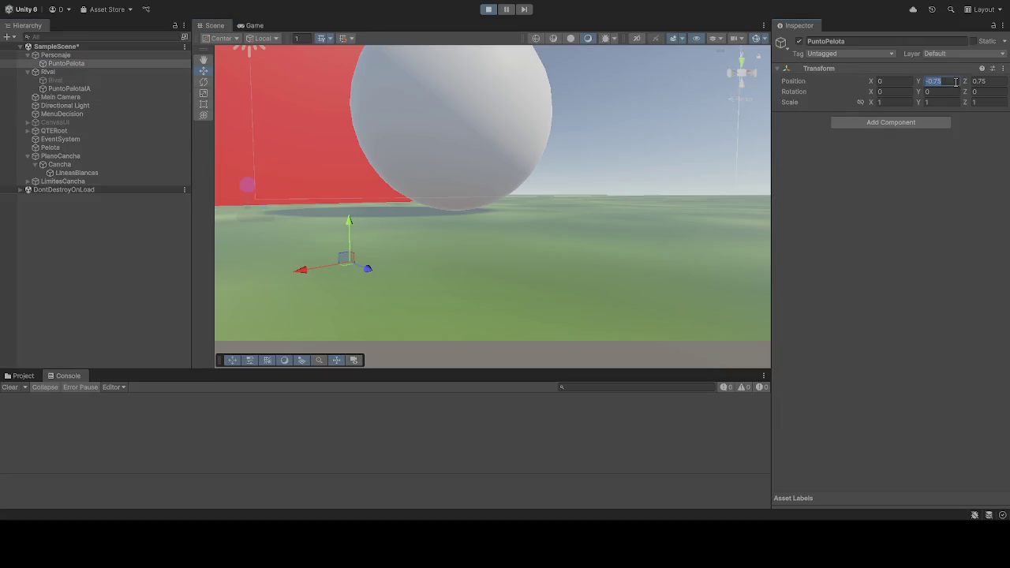
{"action": "left_click", "coordinate": [666, 243]}
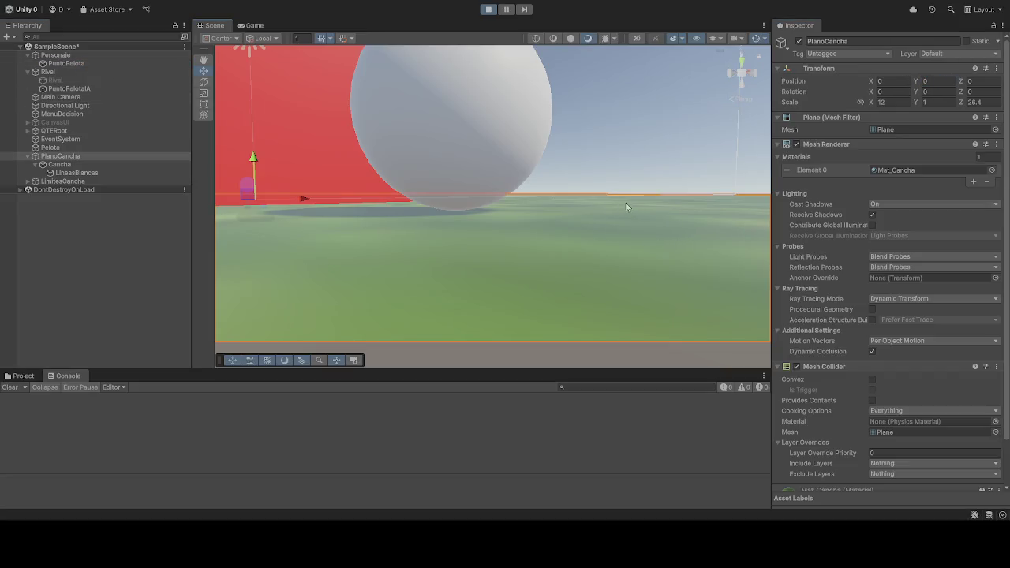
{"action": "left_click", "coordinate": [72, 64]}
{"action": "mouse_move", "coordinate": [493, 233]}
{"action": "left_mouse_down"}
{"action": "mouse_move", "coordinate": [534, 223]}
{"action": "mouse_move", "coordinate": [649, 227]}
{"action": "left_mouse_up"}
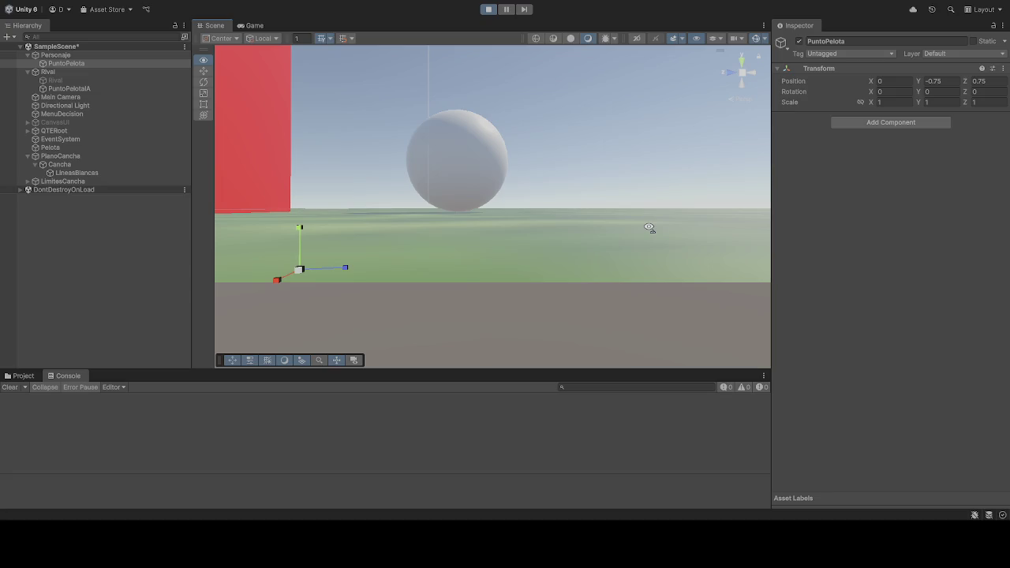
{"action": "mouse_move", "coordinate": [648, 227]}
{"action": "left_mouse_down"}
{"action": "mouse_move", "coordinate": [591, 223]}
{"action": "mouse_move", "coordinate": [604, 226]}
{"action": "mouse_move", "coordinate": [617, 190]}
{"action": "mouse_move", "coordinate": [614, 223]}
{"action": "left_mouse_up"}
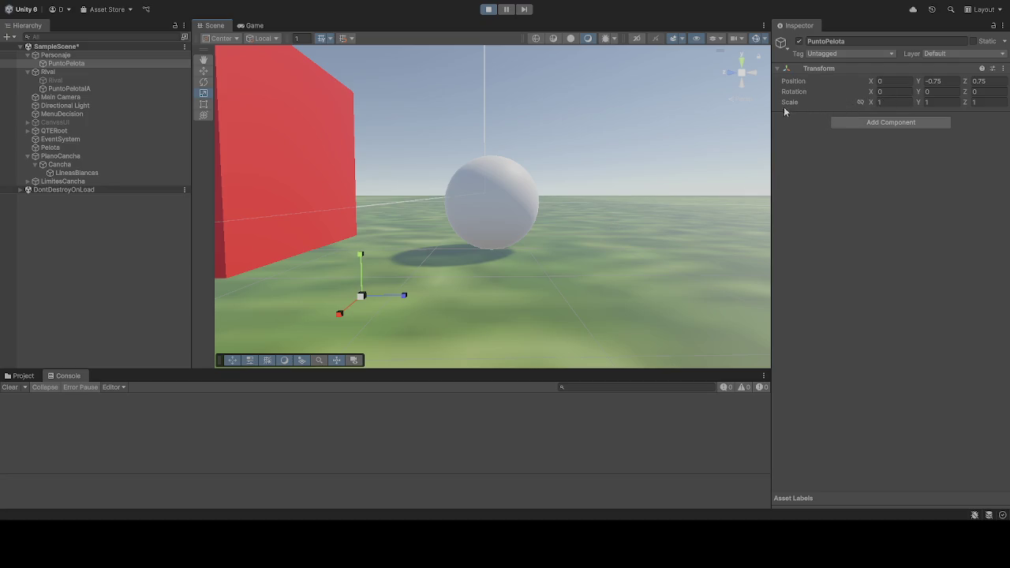
{"action": "left_click", "coordinate": [66, 63]}
Step: Set PuntoPelota's Z position to 0 and reselect it
{"action": "left_click", "coordinate": [1004, 82]}
{"action": "type", "text": "0"}
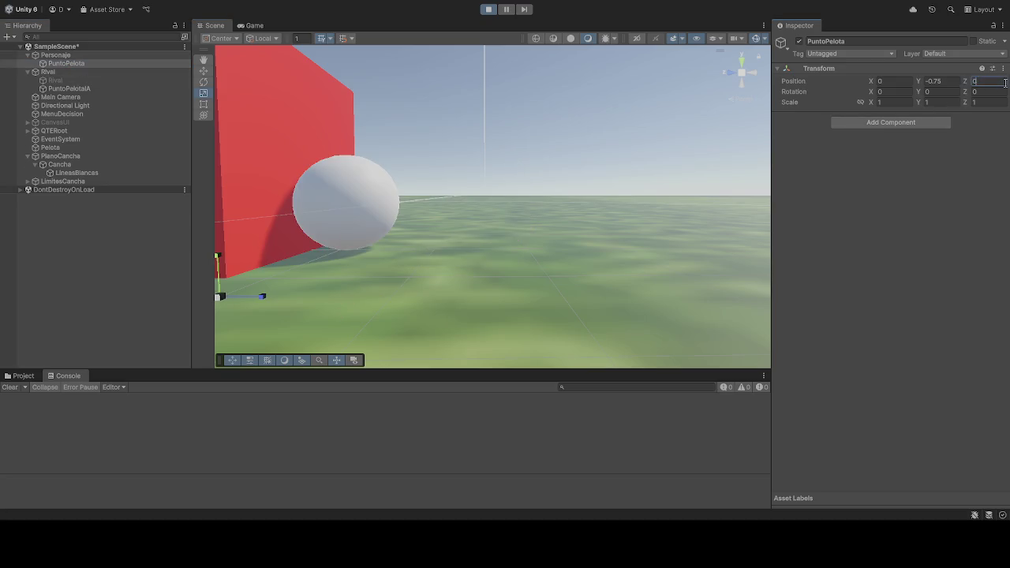
{"action": "left_click", "coordinate": [463, 200]}
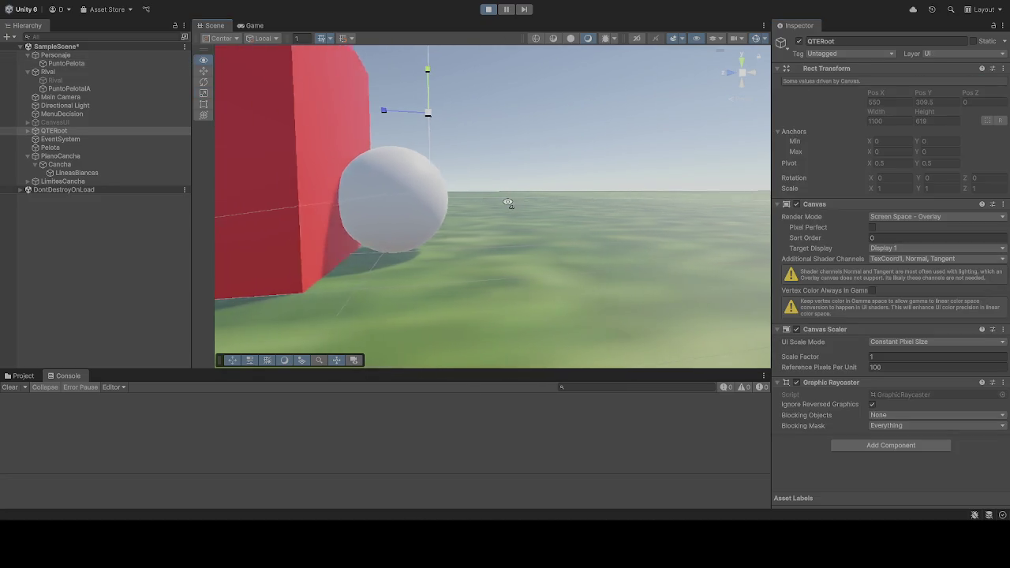
{"action": "left_click", "coordinate": [68, 64]}
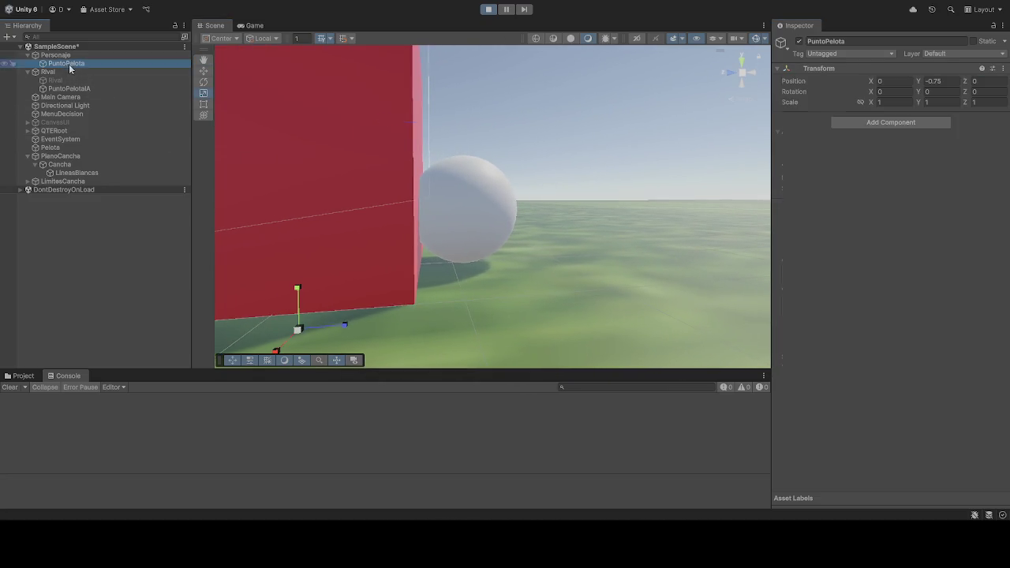
Step: Try several Z values and settle PuntoPelota's Z position at 0.05
{"action": "left_click", "coordinate": [993, 80]}
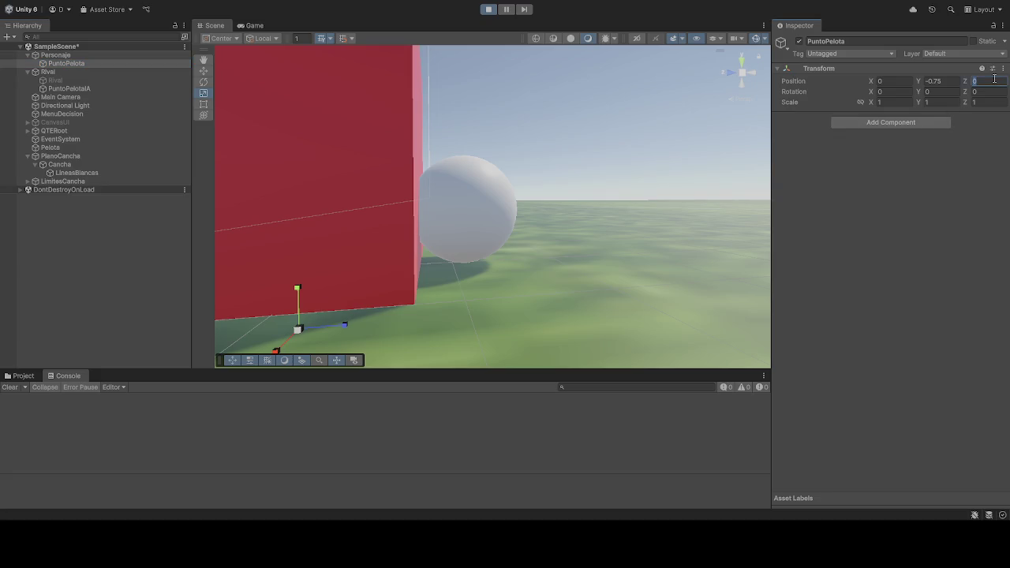
{"action": "type", "text": "0.5"}
{"action": "key", "text": "BackSpace"}
{"action": "type", "text": "1"}
{"action": "key", "text": "BackSpace"}
{"action": "type", "text": "05"}
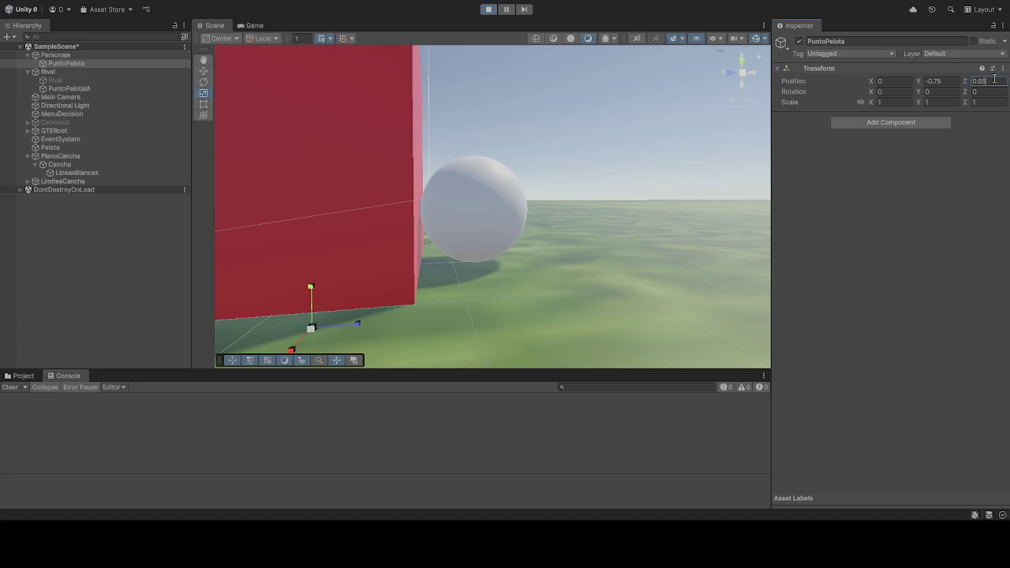
{"action": "key", "text": "BackSpace"}
{"action": "type", "text": "4"}
{"action": "key", "text": "BackSpace"}
{"action": "type", "text": "6"}
{"action": "key", "text": "BackSpace"}
{"action": "type", "text": "7"}
{"action": "key", "text": "BackSpace"}
{"action": "type", "text": "5"}
{"action": "left_click", "coordinate": [73, 90]}
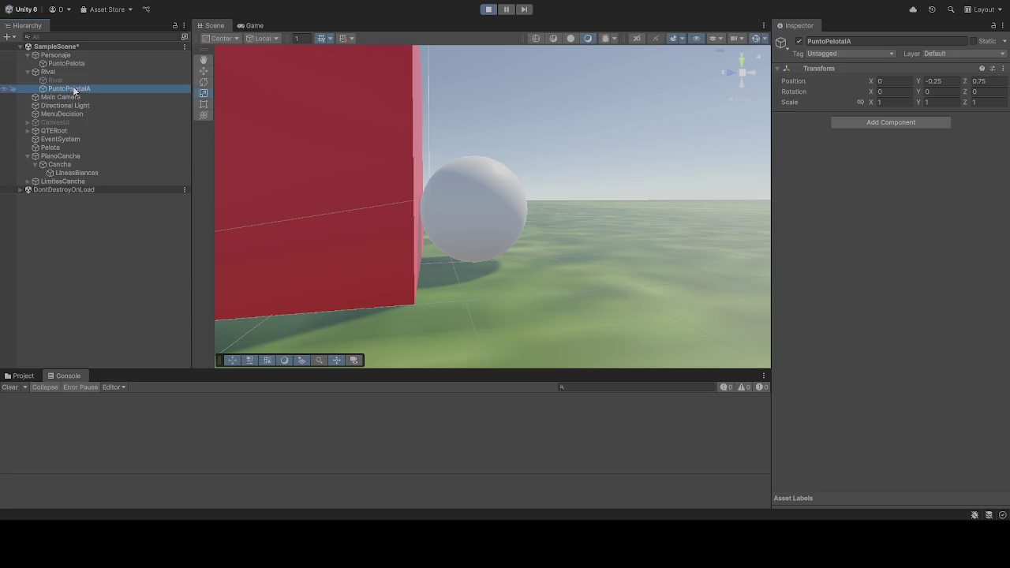
Step: Give PuntoPelotaA Y -0.75 and Z 0.05, then stop Play mode
{"action": "left_click", "coordinate": [952, 85]}
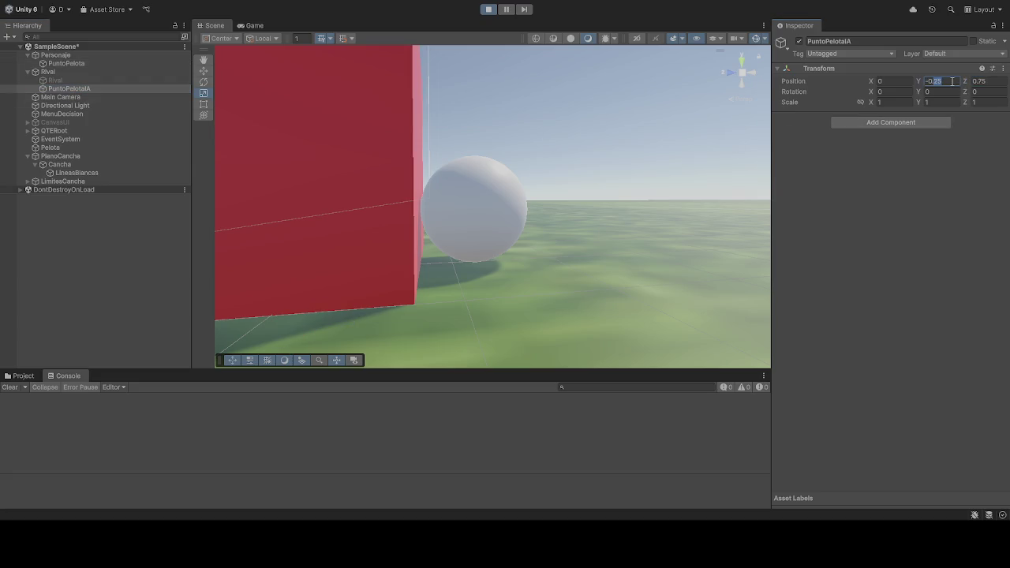
{"action": "type", "text": "-0.75"}
{"action": "left_click", "coordinate": [997, 80]}
{"action": "type", "text": "0.05"}
{"action": "left_click", "coordinate": [68, 64]}
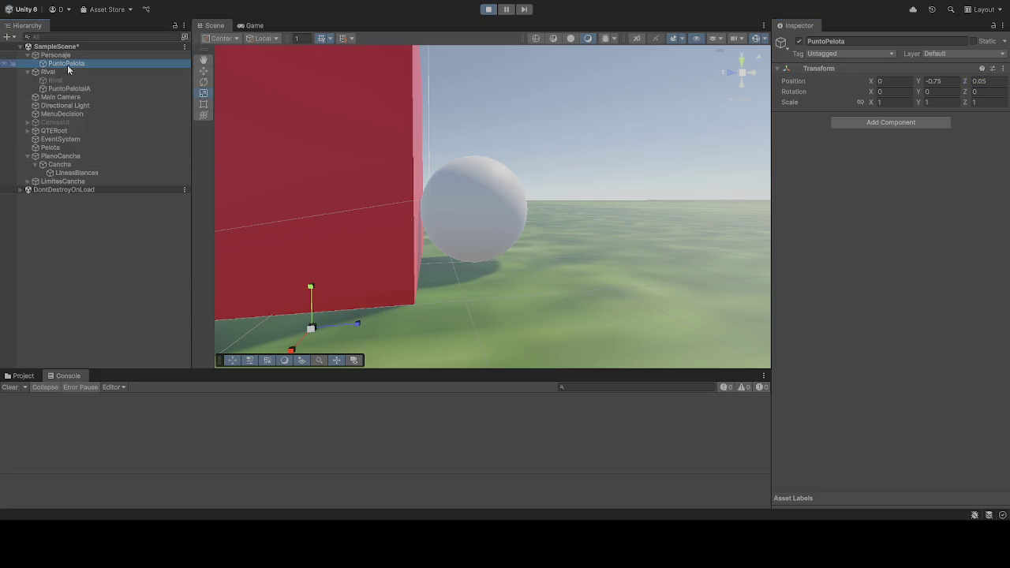
{"action": "left_click", "coordinate": [490, 10]}
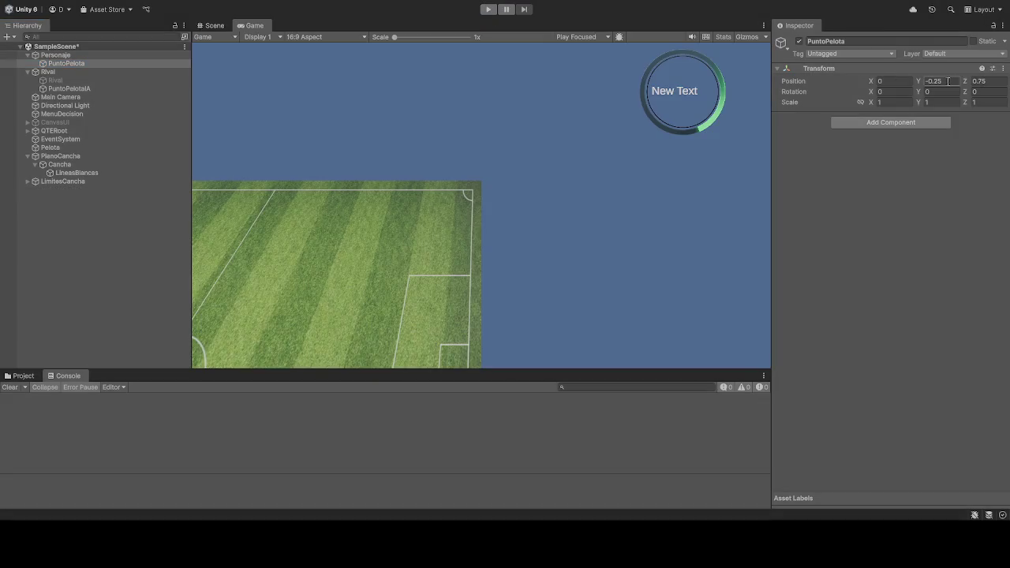
Step: In edit mode, set PuntoPelota's Y to -0.75 and Z to 0.05
{"action": "left_click", "coordinate": [948, 82]}
{"action": "left_click", "coordinate": [992, 80]}
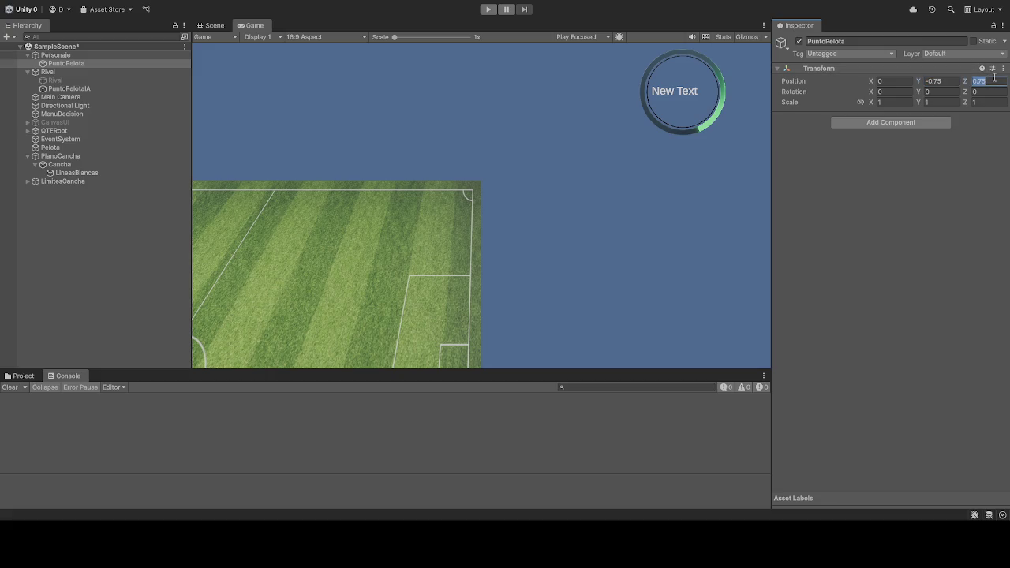
{"action": "type", "text": "0.0"}
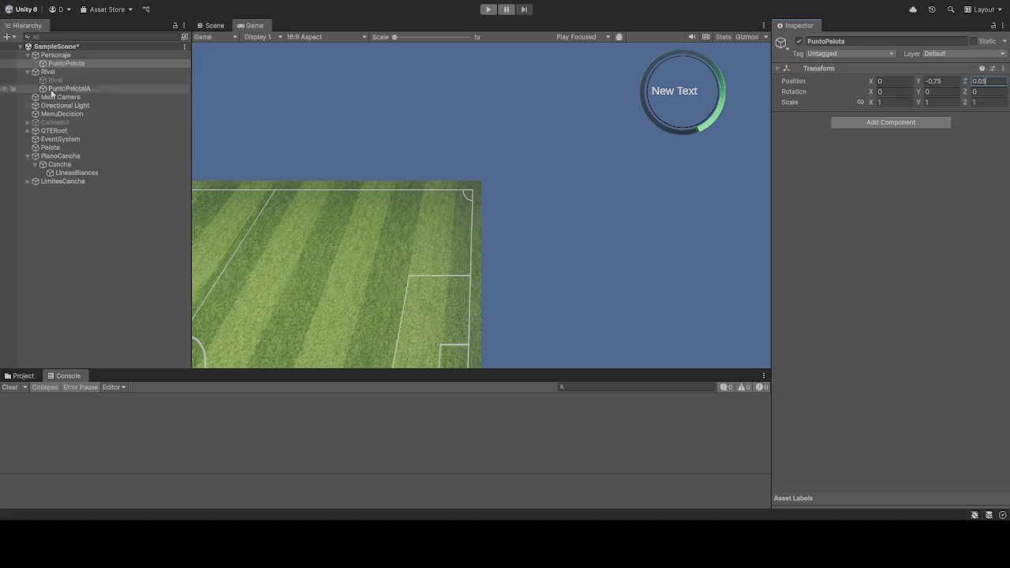
Step: Set PuntoPelotaA to Y -0.75, Z 0.05 and run the game
{"action": "left_click", "coordinate": [67, 88]}
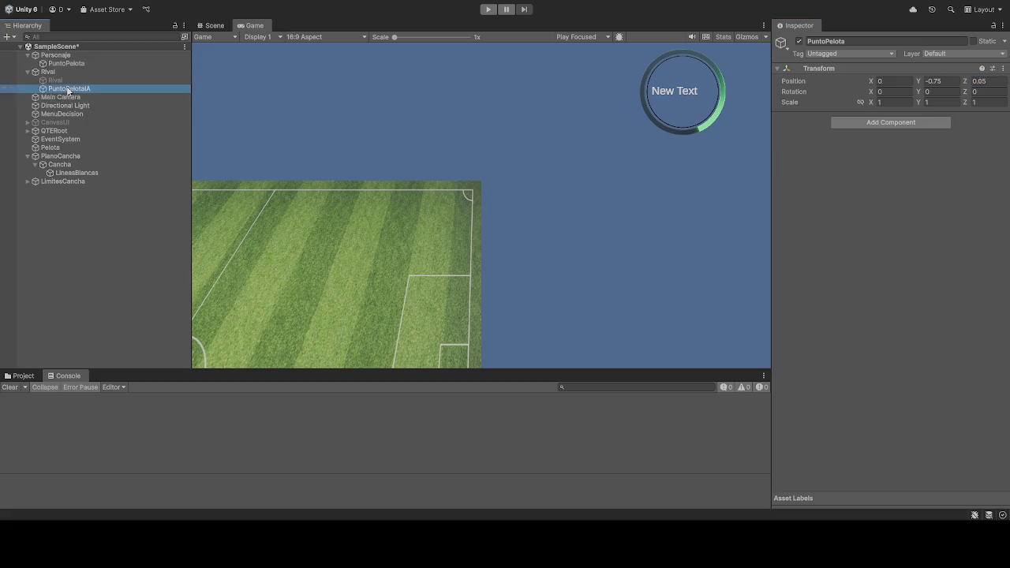
{"action": "left_click", "coordinate": [953, 82]}
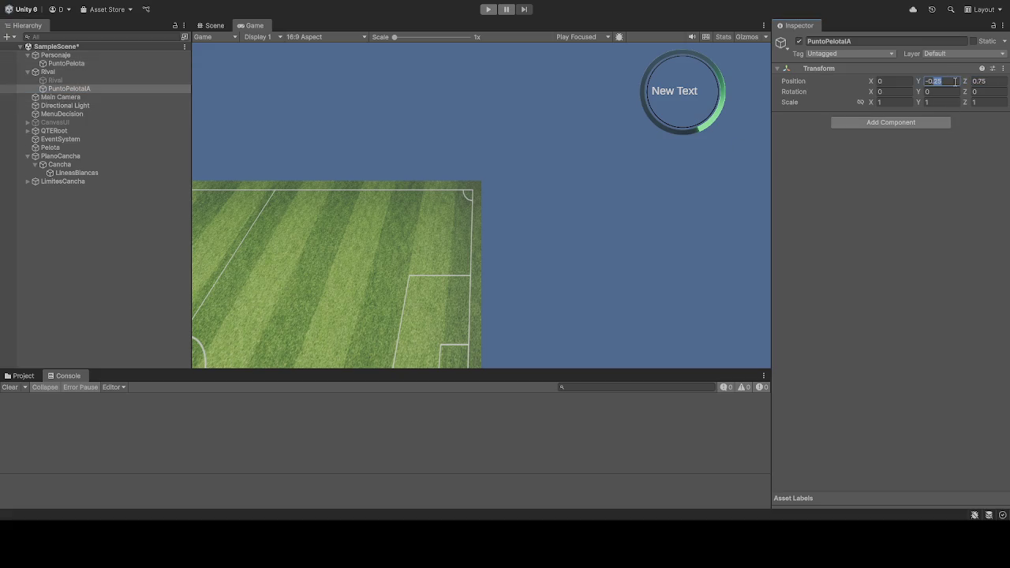
{"action": "key", "text": "Tab"}
{"action": "type", "text": "0.05"}
{"action": "left_click", "coordinate": [489, 8]}
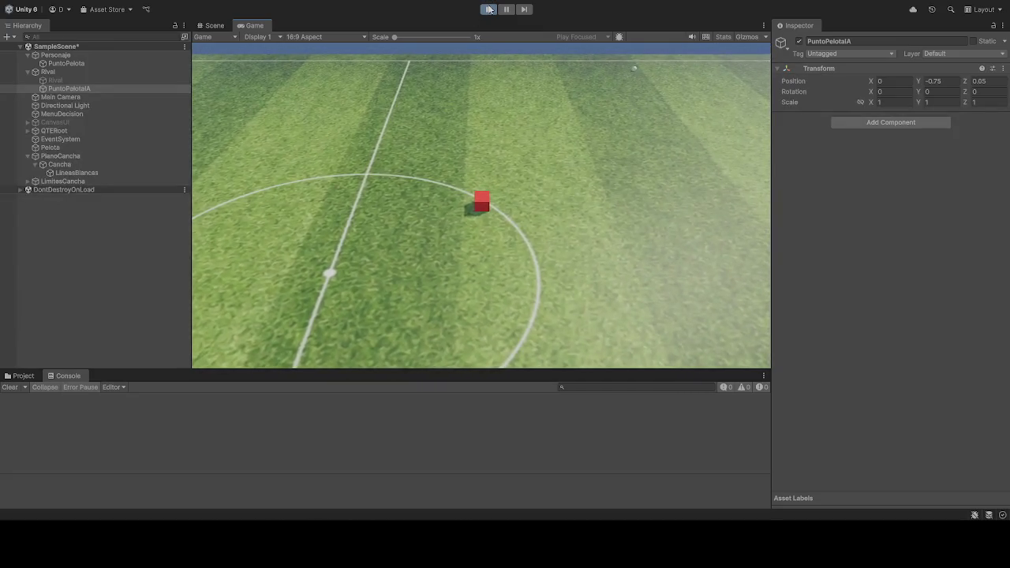
Step: Re-enable the Rival cube and playtest, driving the red player toward it until the AI grabs the ball
{"action": "left_click", "coordinate": [489, 8]}
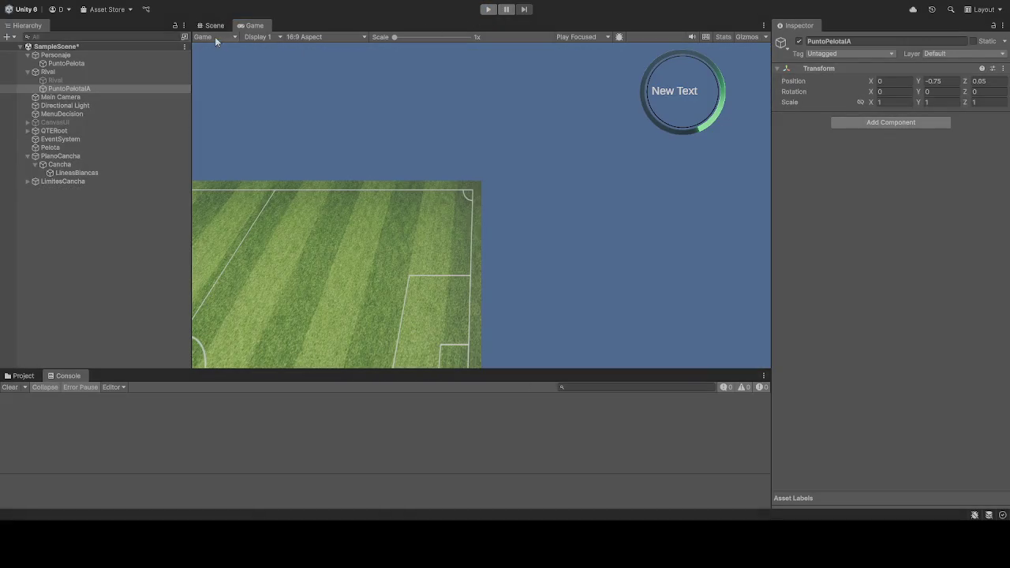
{"action": "left_click", "coordinate": [132, 80]}
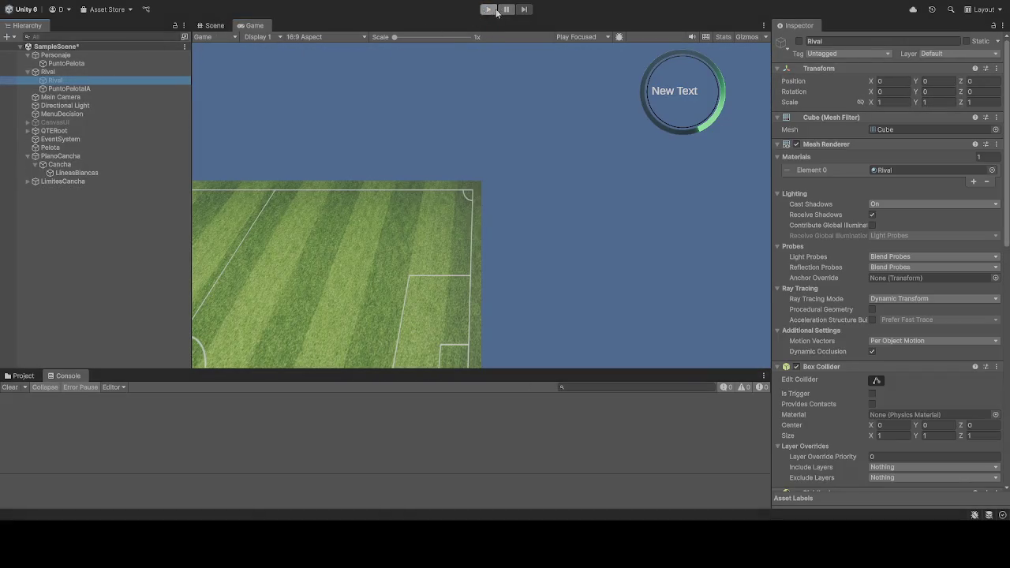
{"action": "left_click", "coordinate": [799, 41]}
{"action": "left_click", "coordinate": [488, 9]}
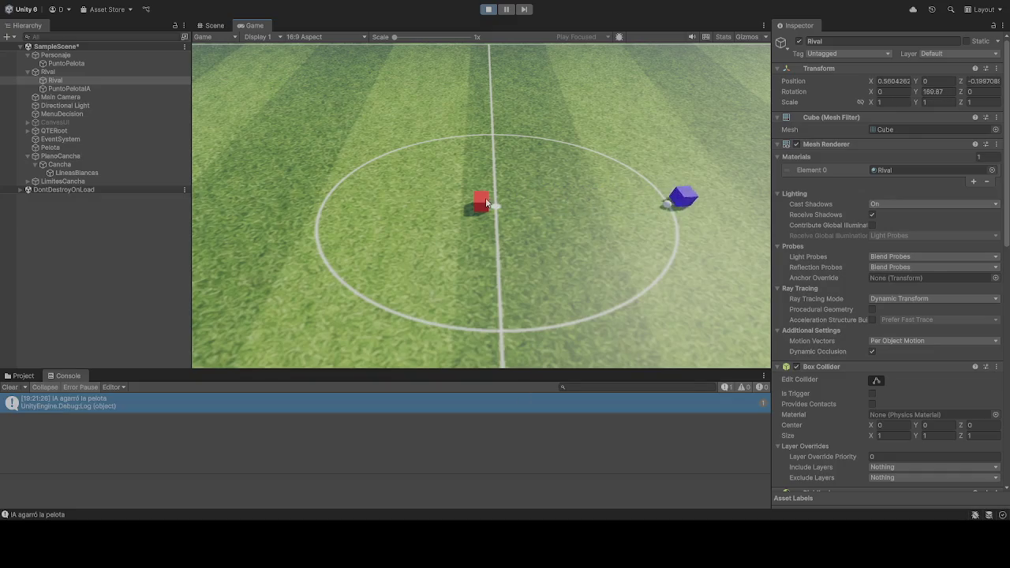
{"action": "key", "text": "d"}
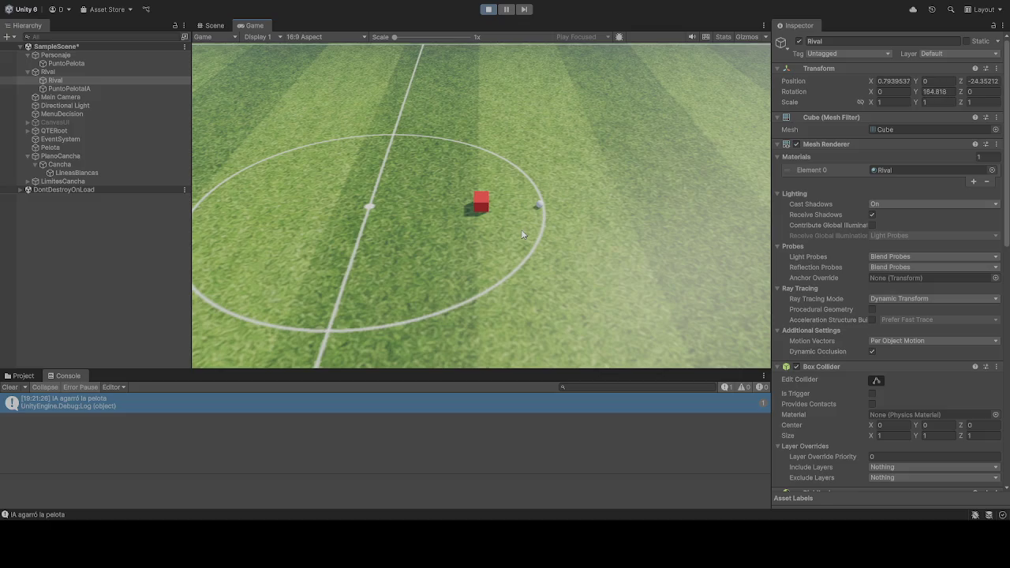
{"action": "left_click", "coordinate": [487, 9]}
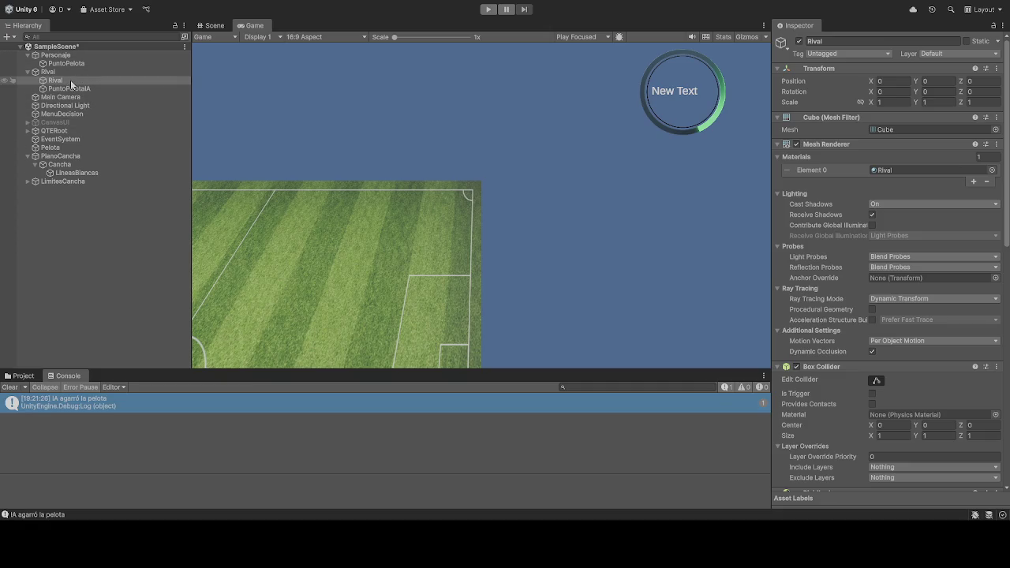
Step: Review Personaje's components and its PuntoPelota point, select Rival, and start another playtest
{"action": "scroll", "coordinate": [814, 284], "scroll_direction": "down", "scroll_amount": 10}
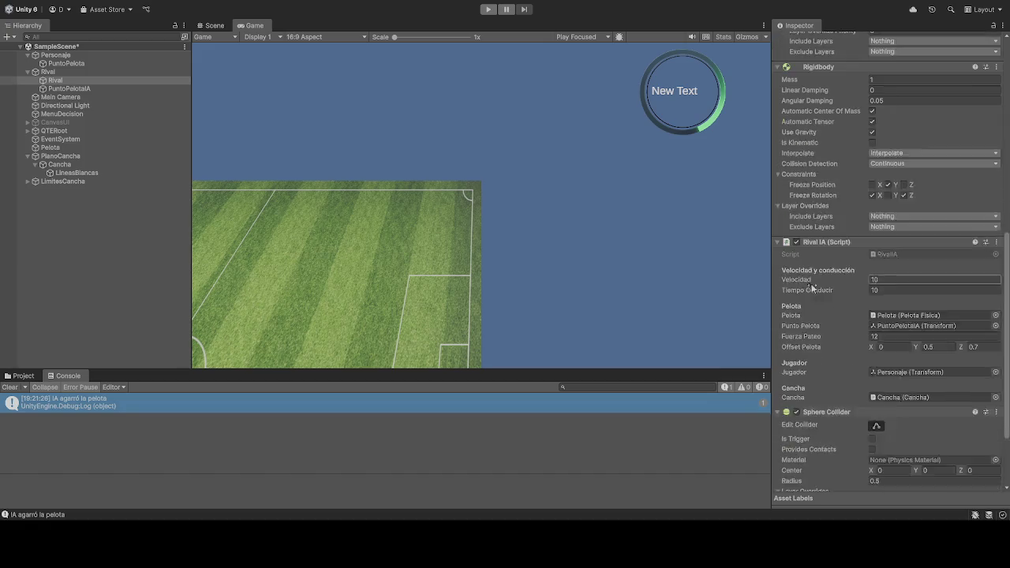
{"action": "scroll", "coordinate": [811, 288], "scroll_direction": "down", "scroll_amount": 3}
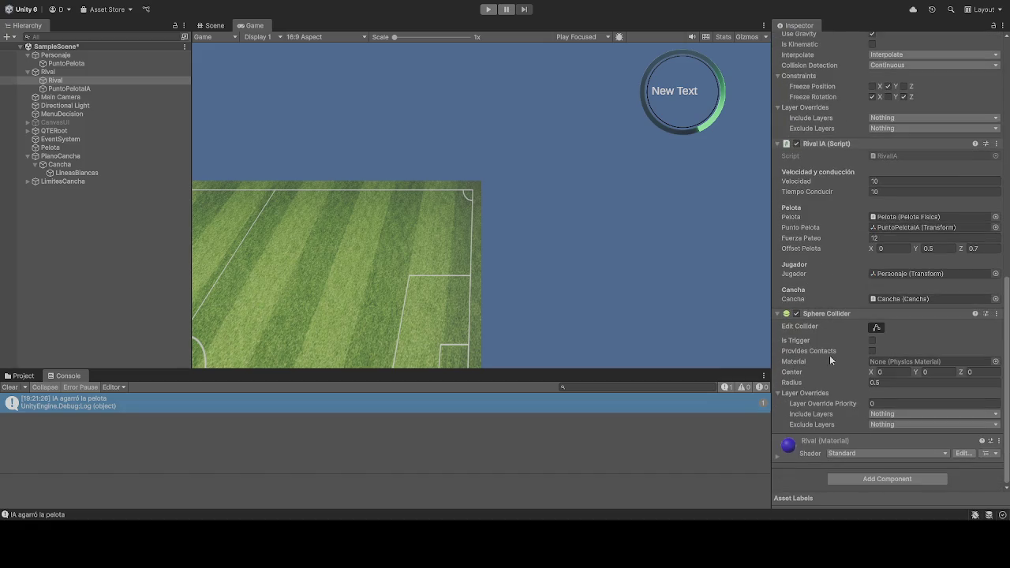
{"action": "left_click", "coordinate": [57, 56]}
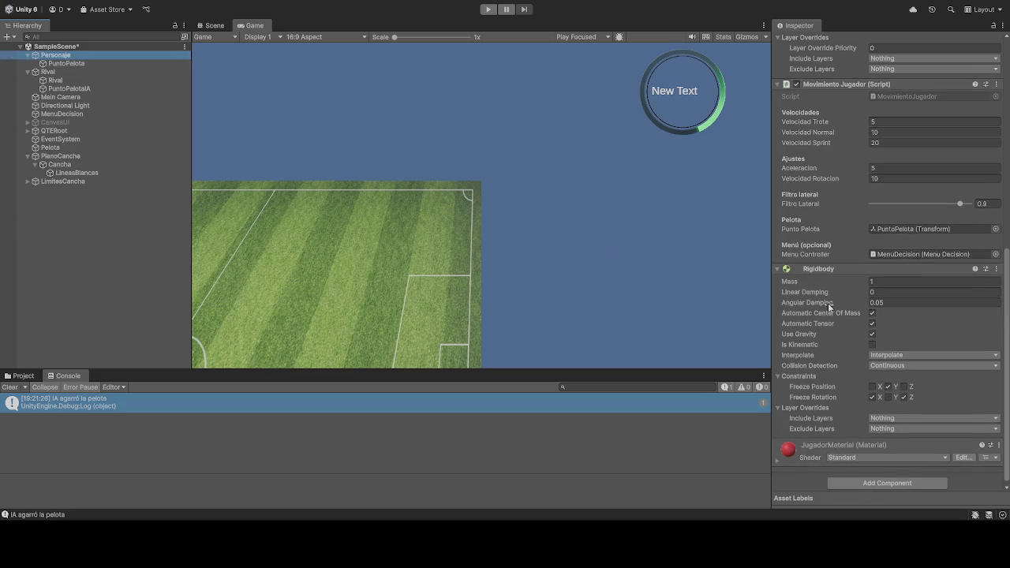
{"action": "scroll", "coordinate": [827, 303], "scroll_direction": "up", "scroll_amount": 3}
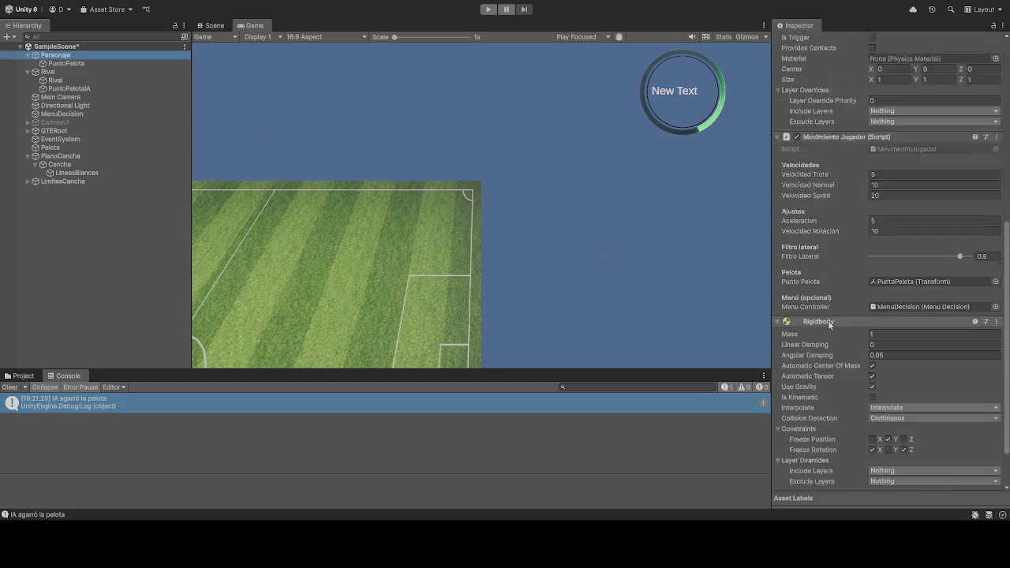
{"action": "scroll", "coordinate": [828, 325], "scroll_direction": "down", "scroll_amount": 2}
{"action": "scroll", "coordinate": [827, 329], "scroll_direction": "up", "scroll_amount": 3}
{"action": "scroll", "coordinate": [824, 330], "scroll_direction": "up", "scroll_amount": 3}
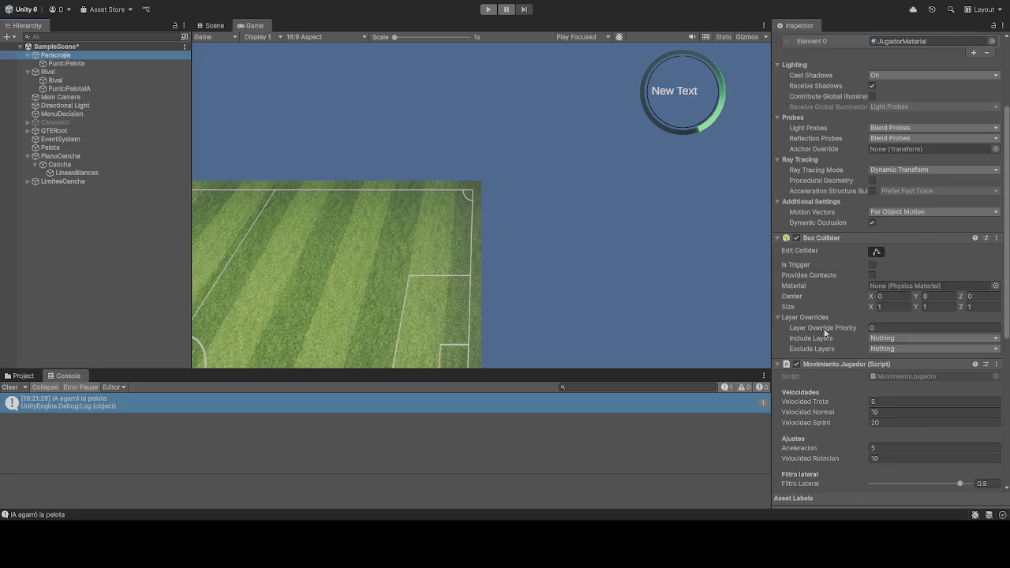
{"action": "scroll", "coordinate": [822, 329], "scroll_direction": "up", "scroll_amount": 3}
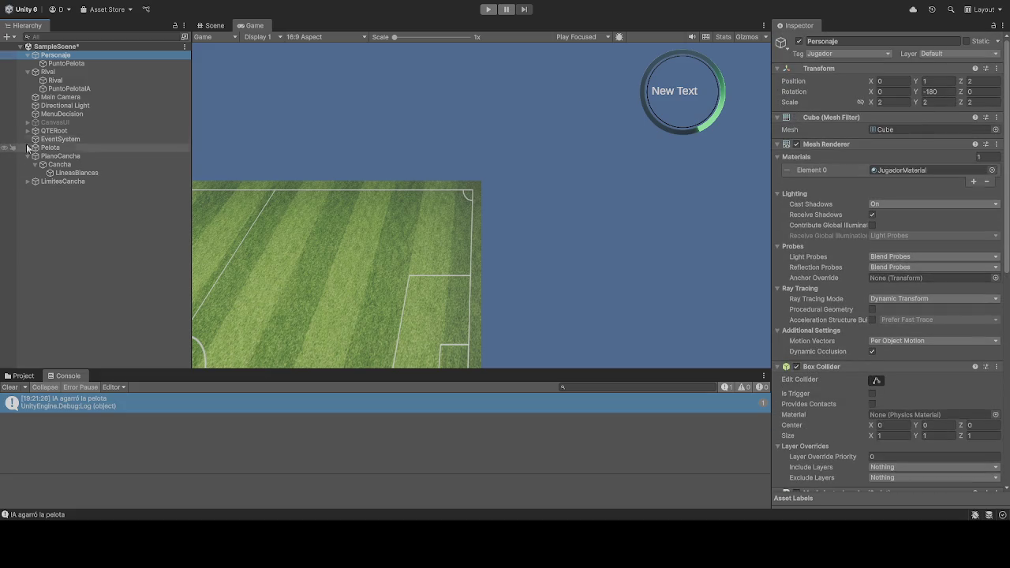
{"action": "left_click", "coordinate": [67, 62]}
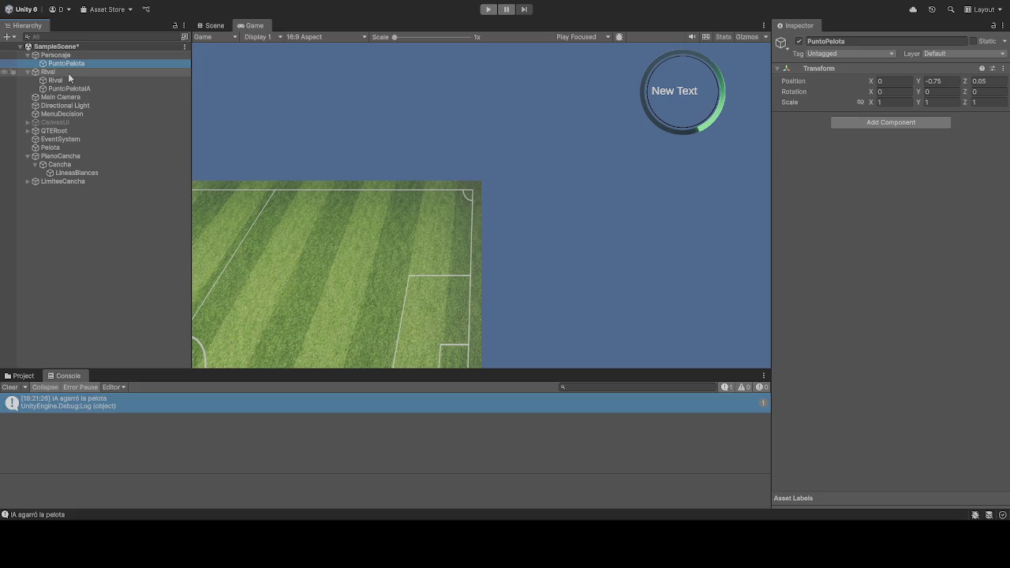
{"action": "left_click", "coordinate": [55, 80]}
{"action": "left_click", "coordinate": [488, 10]}
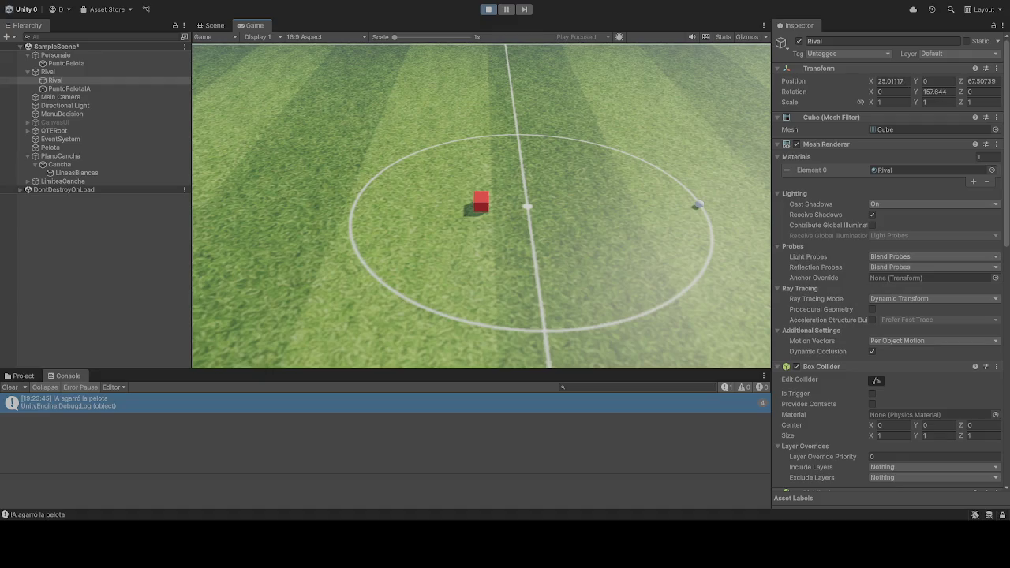
Step: Stop the play test after letting the match run
{"action": "left_click", "coordinate": [489, 9]}
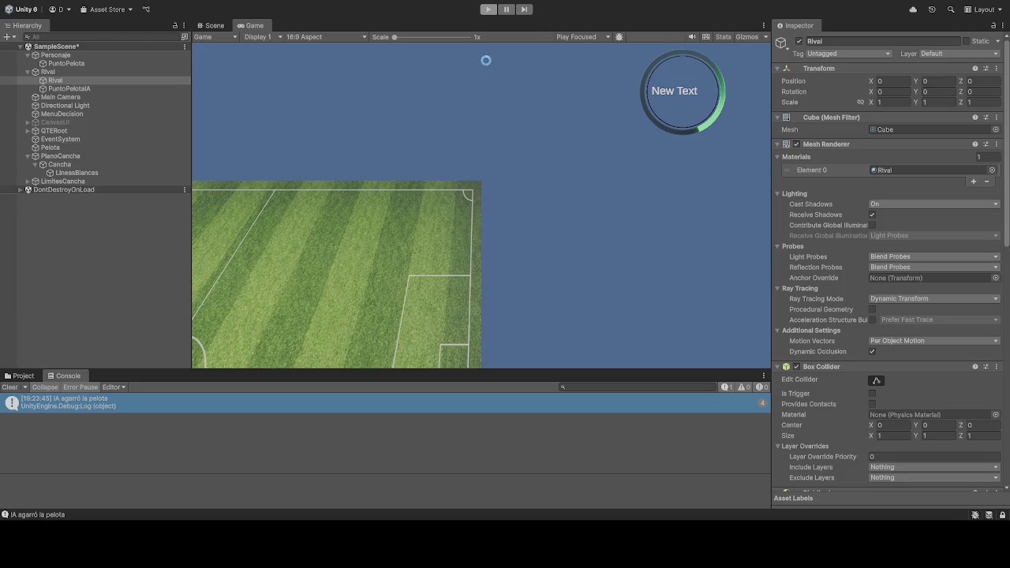
Step: Scroll Rival's Inspector to its Rival IA script, undoing an accidental PuntoPelotaIA reparent
{"action": "left_click", "coordinate": [68, 80]}
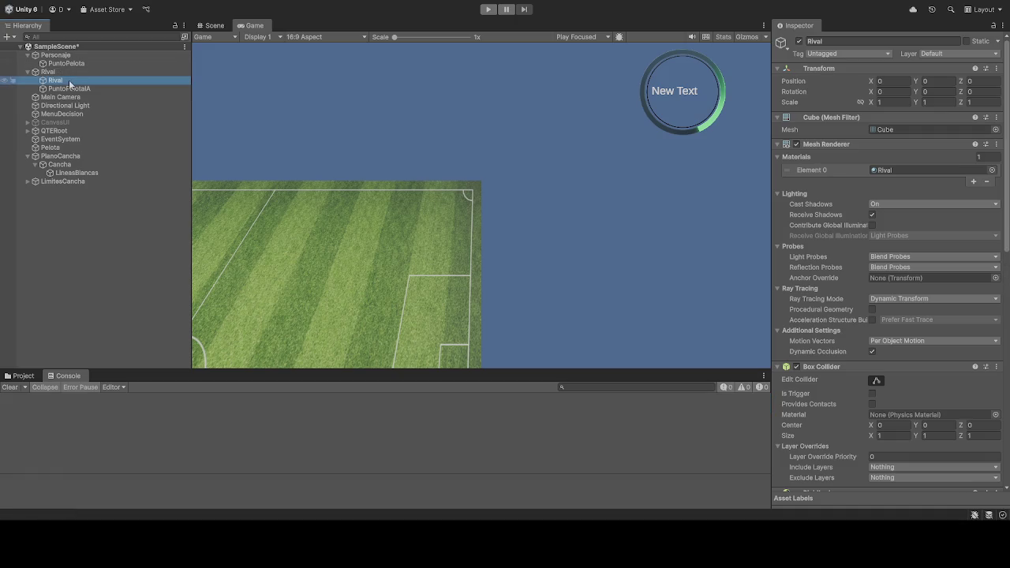
{"action": "scroll", "coordinate": [838, 234], "scroll_direction": "down", "scroll_amount": 8}
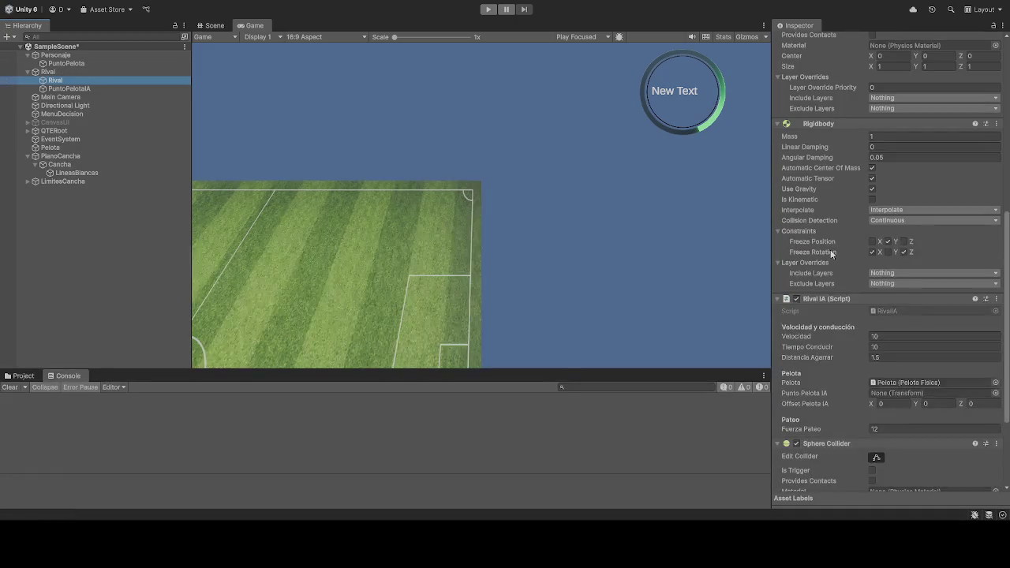
{"action": "scroll", "coordinate": [830, 252], "scroll_direction": "down", "scroll_amount": 2}
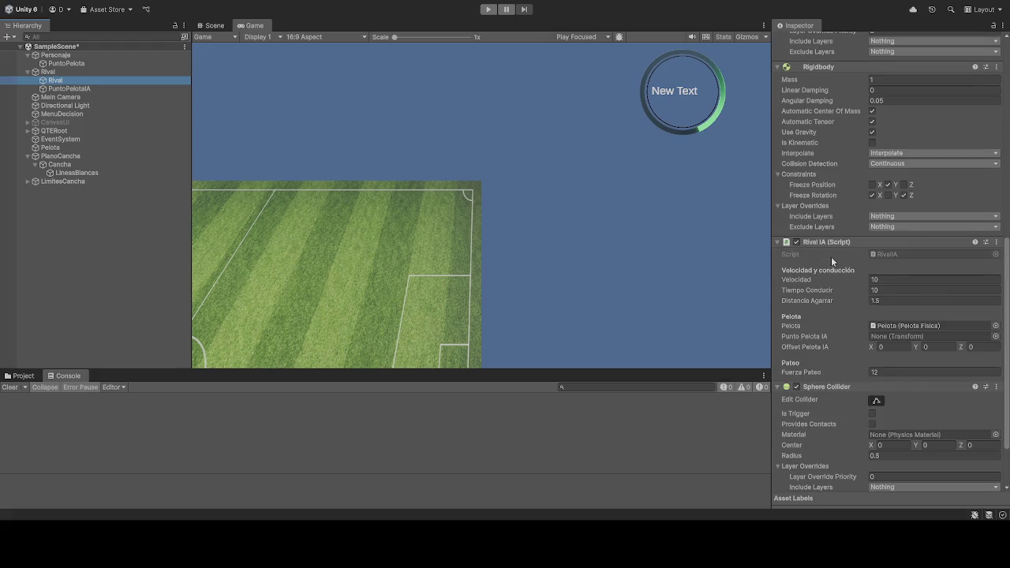
{"action": "scroll", "coordinate": [831, 257], "scroll_direction": "down", "scroll_amount": 1}
{"action": "left_click", "coordinate": [67, 64]}
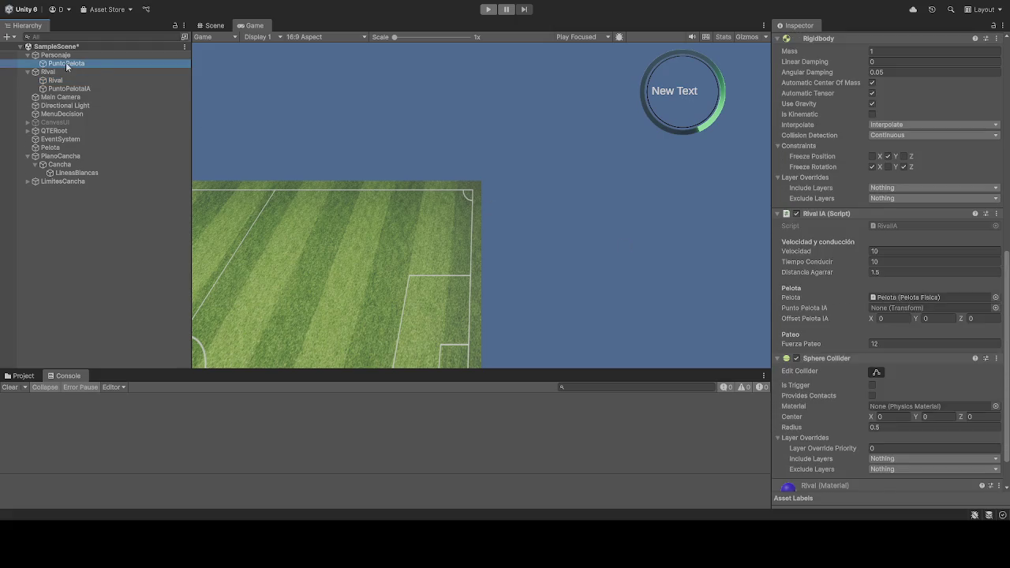
{"action": "left_click", "coordinate": [55, 80]}
{"action": "left_click_drag", "start_coordinate": [65, 89], "coordinate": [118, 101]}
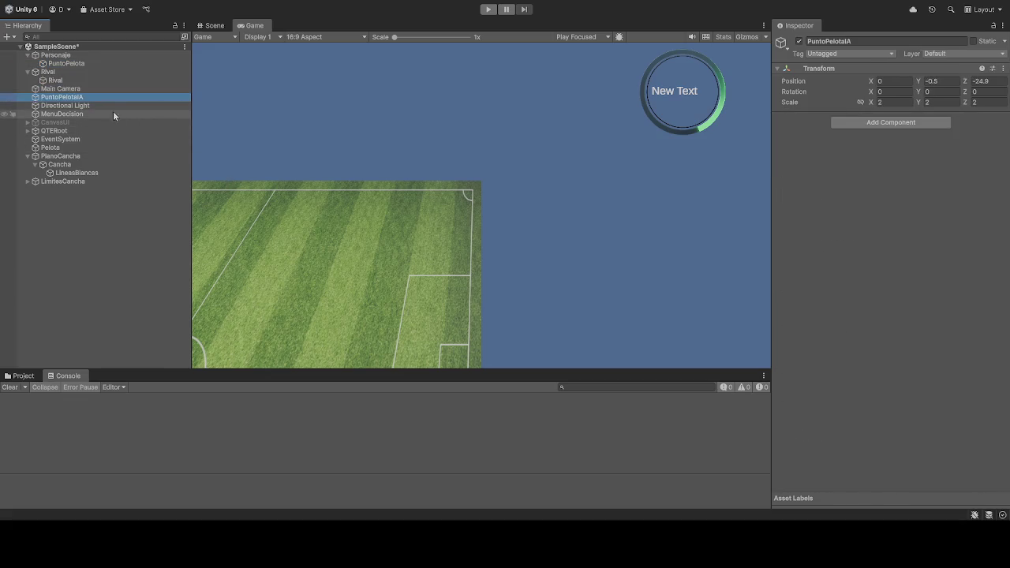
{"action": "key", "text": "ctrl+z"}
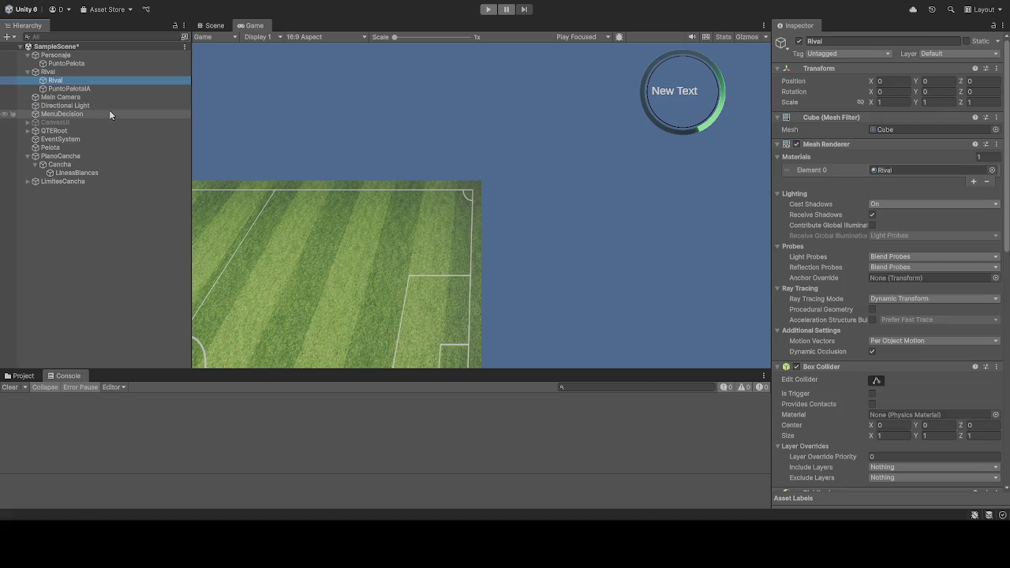
Step: Assign PuntoPelotaIA to the Rival IA script's Punto Pelota IA field and start a playtest
{"action": "scroll", "coordinate": [819, 273], "scroll_direction": "down", "scroll_amount": 10}
{"action": "scroll", "coordinate": [819, 273], "scroll_direction": "down", "scroll_amount": 3}
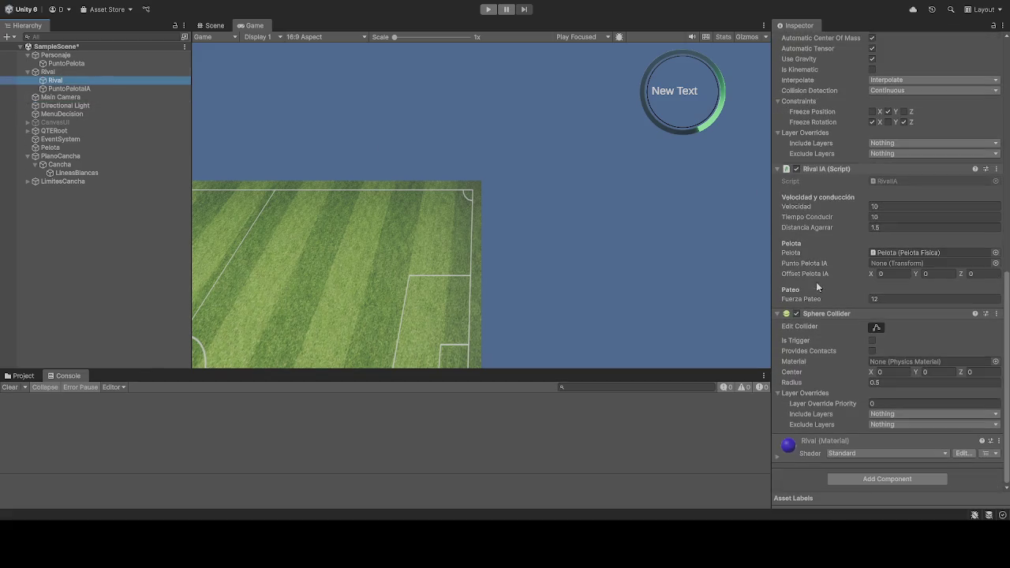
{"action": "mouse_move", "coordinate": [47, 89]}
{"action": "left_mouse_down"}
{"action": "mouse_move", "coordinate": [859, 288]}
{"action": "mouse_move", "coordinate": [900, 369]}
{"action": "mouse_move", "coordinate": [893, 402]}
{"action": "mouse_move", "coordinate": [875, 412]}
{"action": "mouse_move", "coordinate": [872, 330]}
{"action": "mouse_move", "coordinate": [888, 266]}
{"action": "left_mouse_up"}
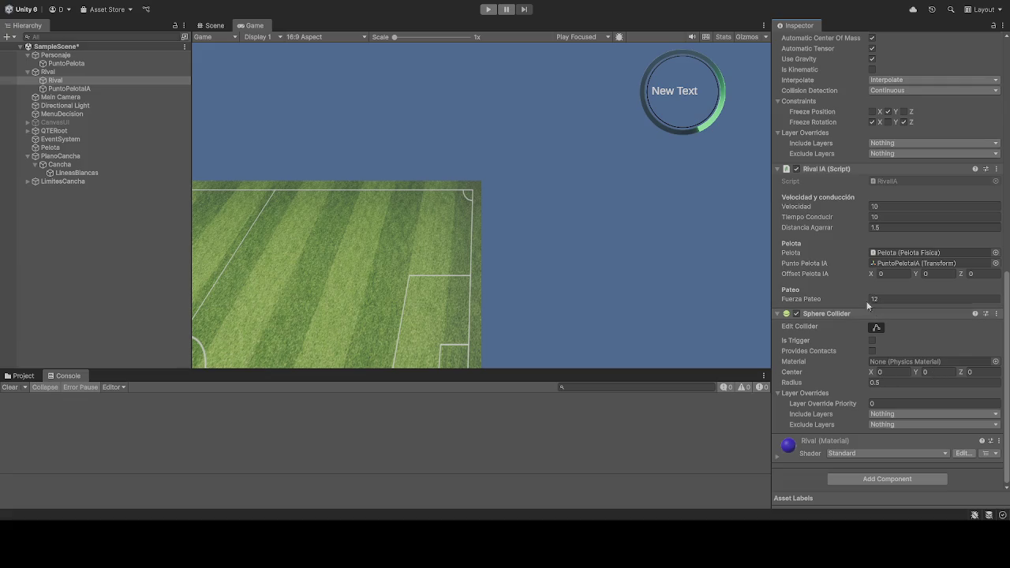
{"action": "left_click", "coordinate": [488, 10]}
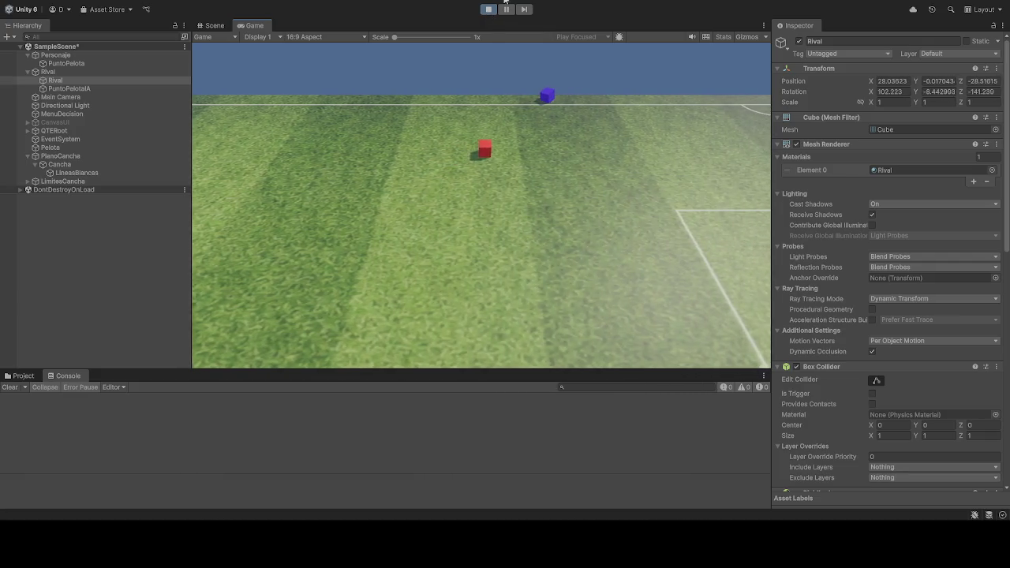
Step: Restart the playtest, orbit the Scene view around the blue Rival cube, then stop playing
{"action": "left_click", "coordinate": [488, 9]}
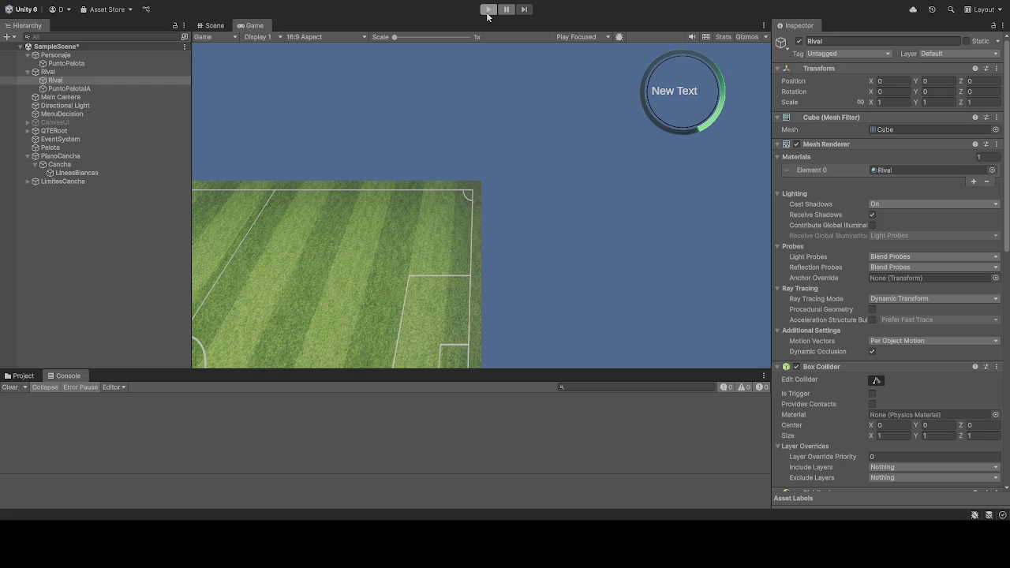
{"action": "left_click", "coordinate": [488, 9]}
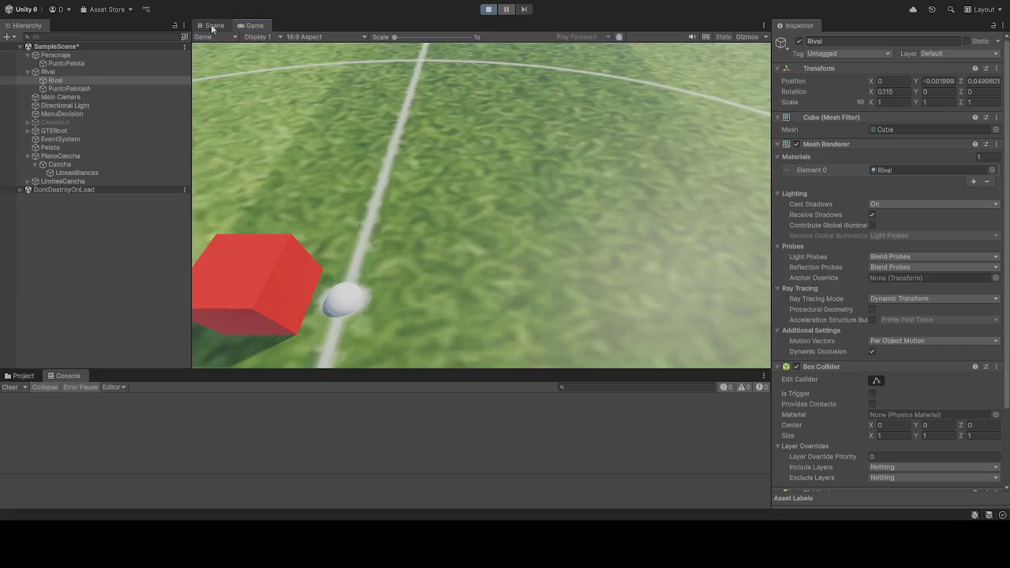
{"action": "left_click", "coordinate": [211, 30]}
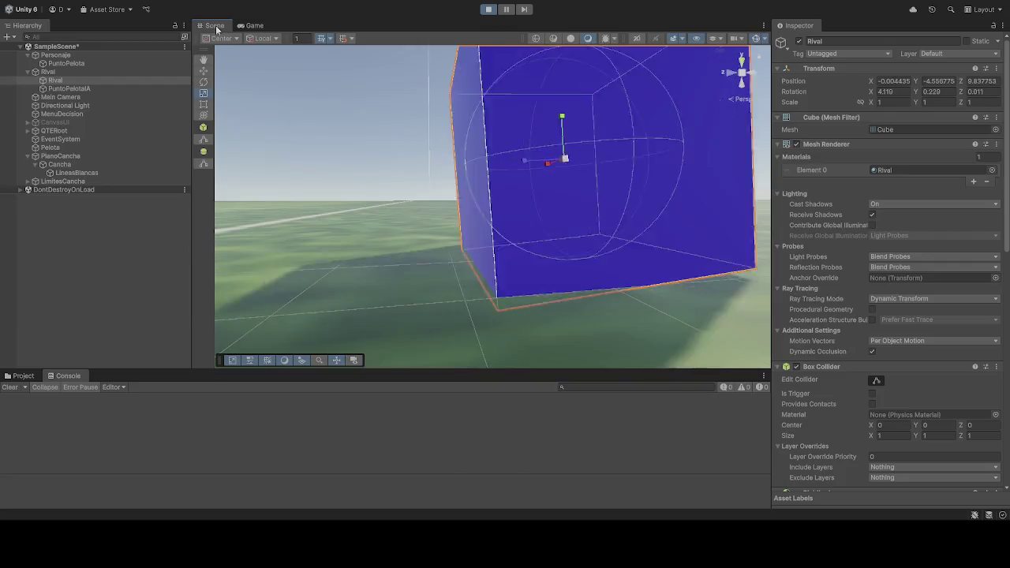
{"action": "mouse_move", "coordinate": [329, 206]}
{"action": "left_mouse_down"}
{"action": "mouse_move", "coordinate": [643, 162]}
{"action": "mouse_move", "coordinate": [279, 160]}
{"action": "mouse_move", "coordinate": [725, 195]}
{"action": "left_mouse_up"}
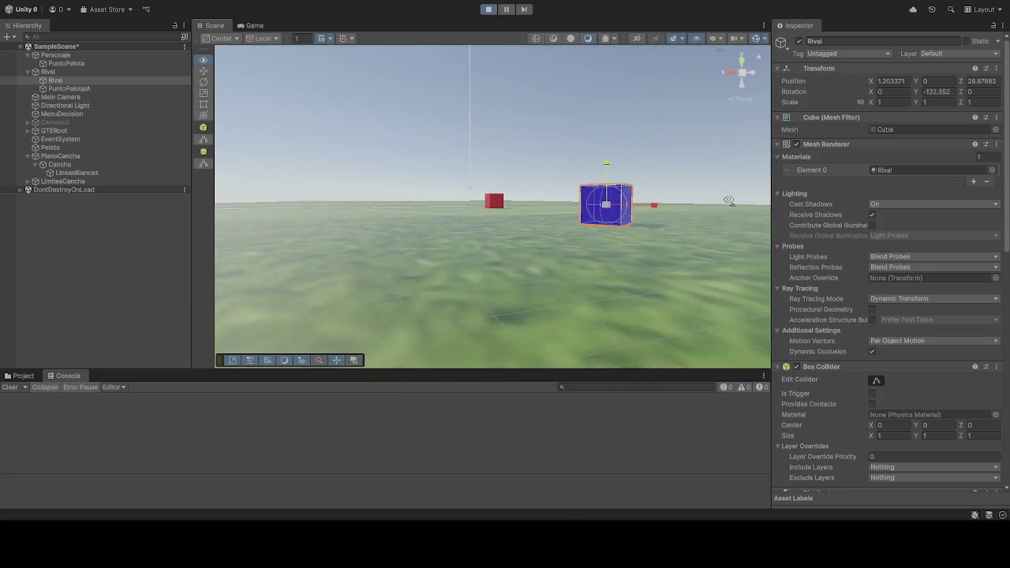
{"action": "left_click", "coordinate": [489, 8]}
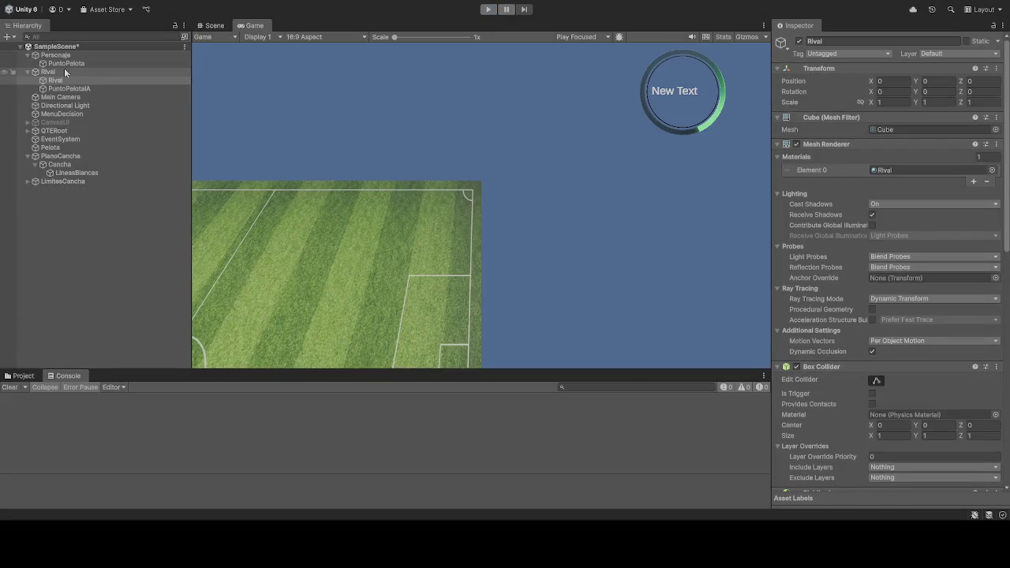
Step: Compare the PuntoPelotaIA and PuntoPelota positions, then select the Rival cube to view its components
{"action": "left_click", "coordinate": [76, 88]}
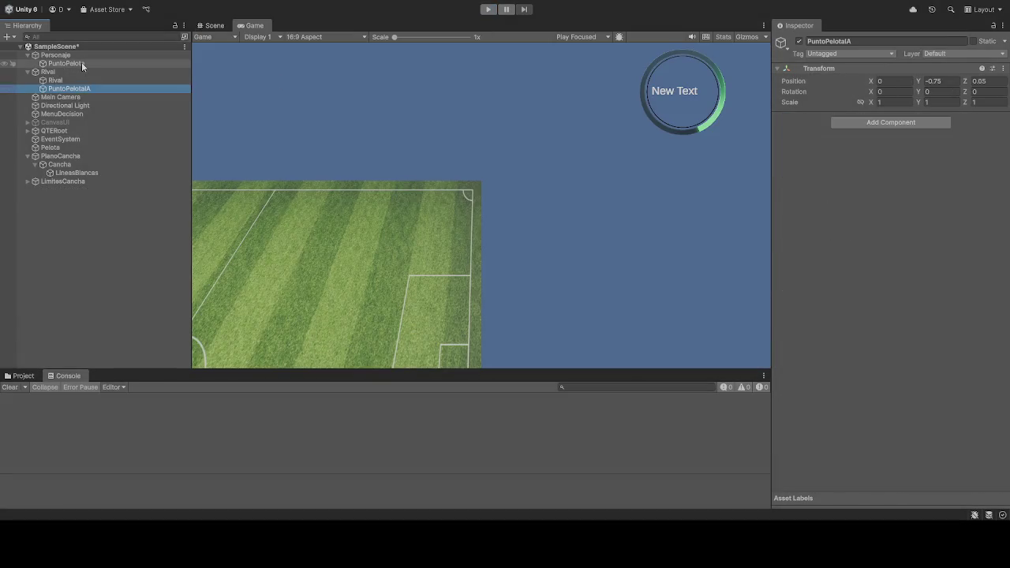
{"action": "left_click", "coordinate": [81, 62]}
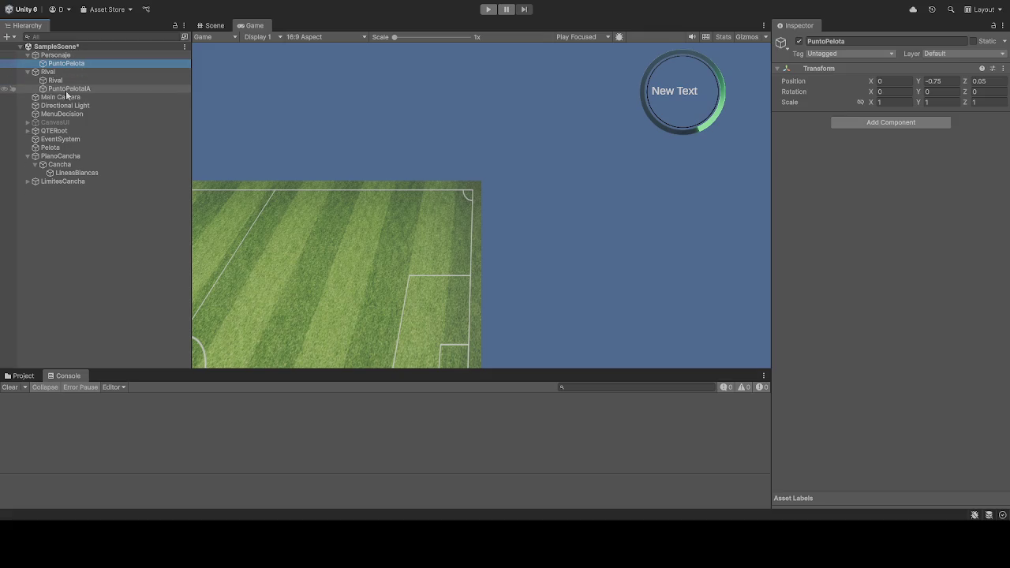
{"action": "left_click", "coordinate": [67, 89]}
{"action": "key", "text": "Up"}
{"action": "scroll", "coordinate": [845, 287], "scroll_direction": "down", "scroll_amount": 10}
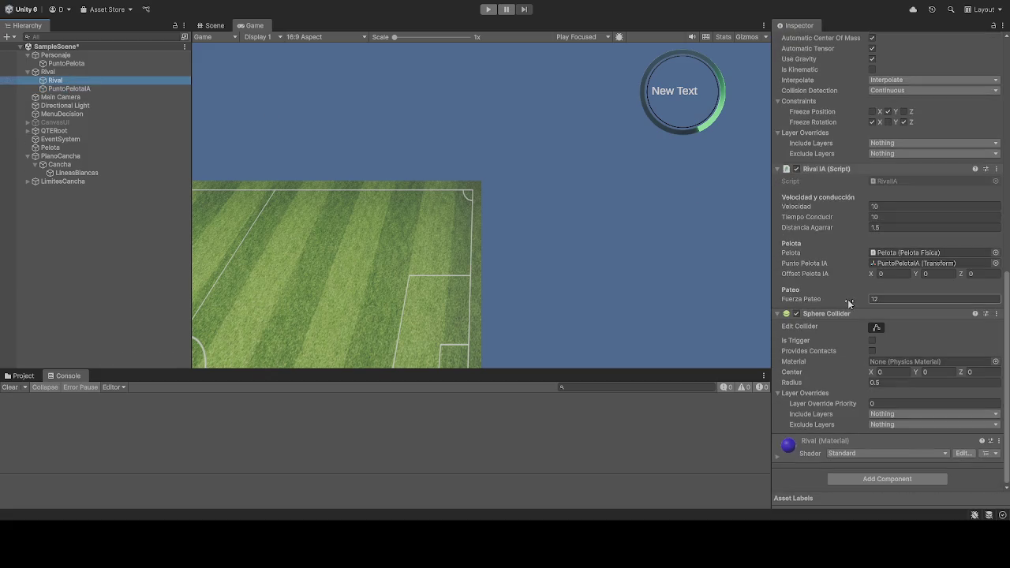
Step: Start and pause a playtest, then select the rival's Offset Pelota IA Z field
{"action": "left_click", "coordinate": [487, 10]}
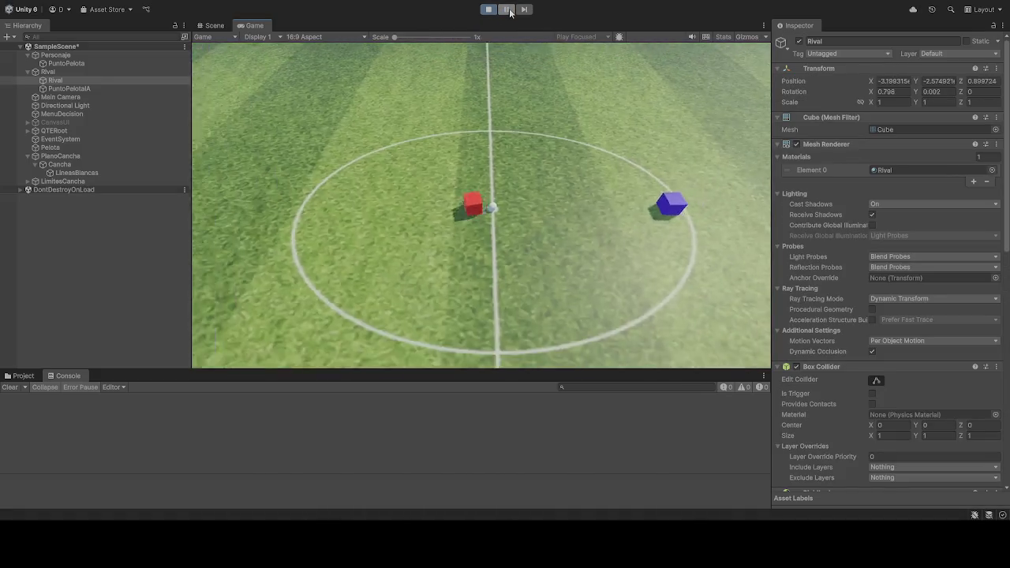
{"action": "left_click", "coordinate": [507, 10]}
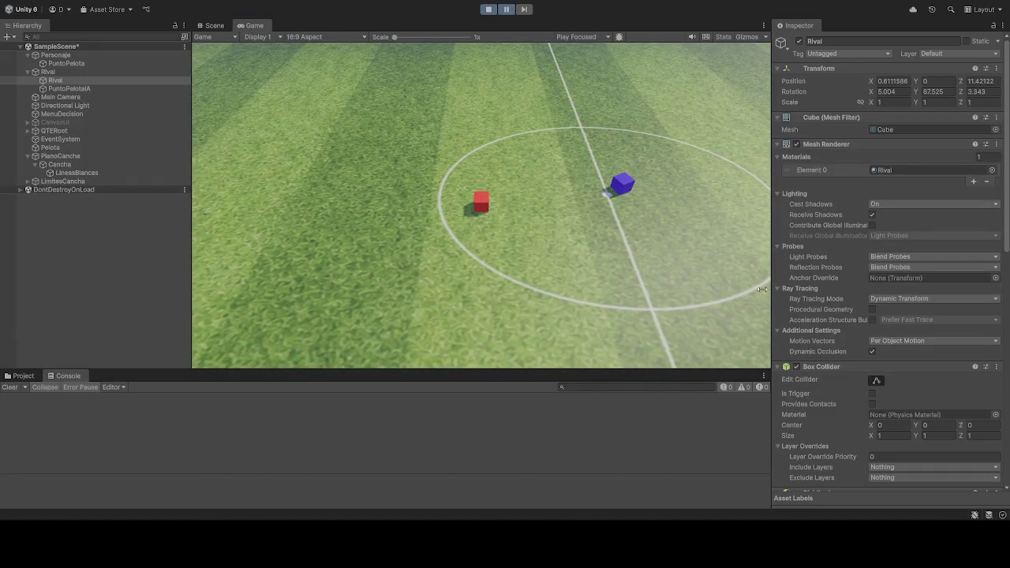
{"action": "scroll", "coordinate": [863, 380], "scroll_direction": "down", "scroll_amount": 3}
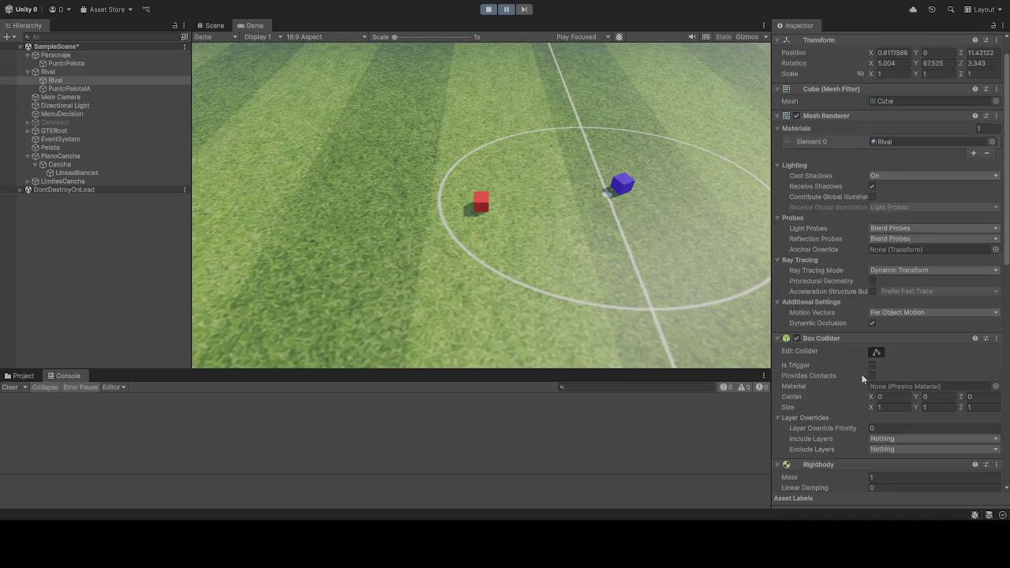
{"action": "scroll", "coordinate": [859, 378], "scroll_direction": "down", "scroll_amount": 10}
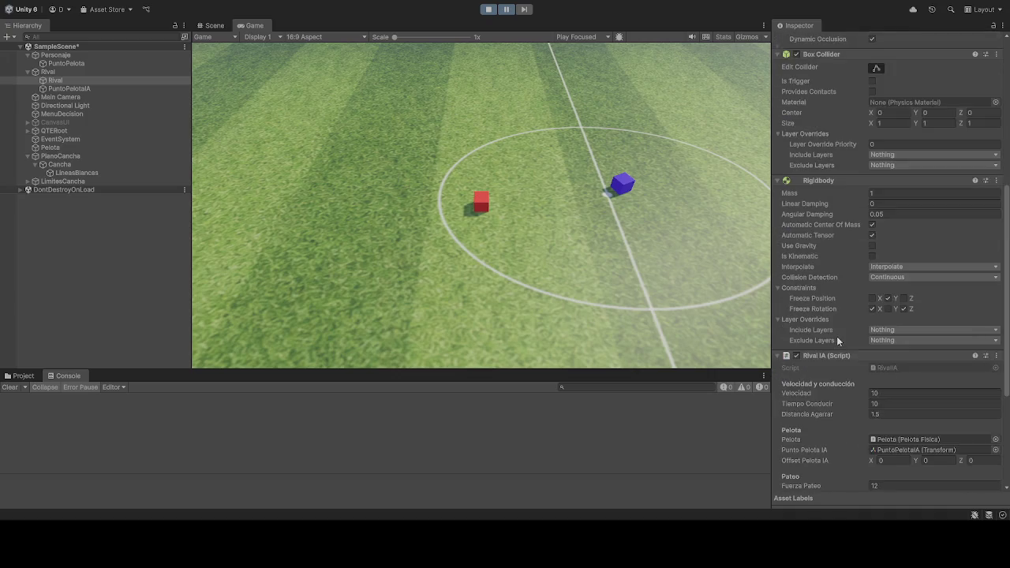
{"action": "left_click", "coordinate": [979, 319]}
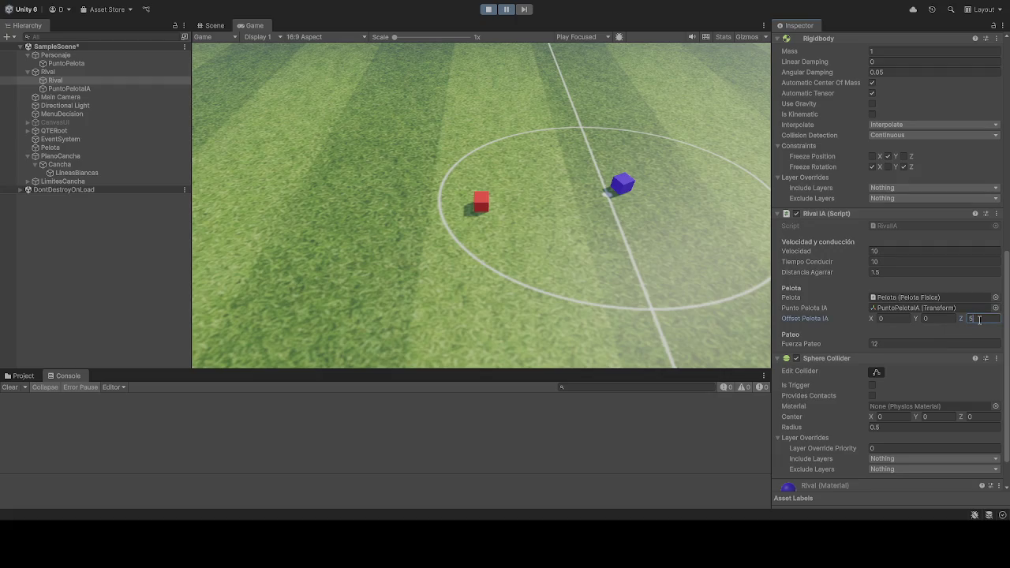
Step: Resume the match and set the rival's forward Offset Pelota IA value to 100
{"action": "left_click", "coordinate": [507, 10]}
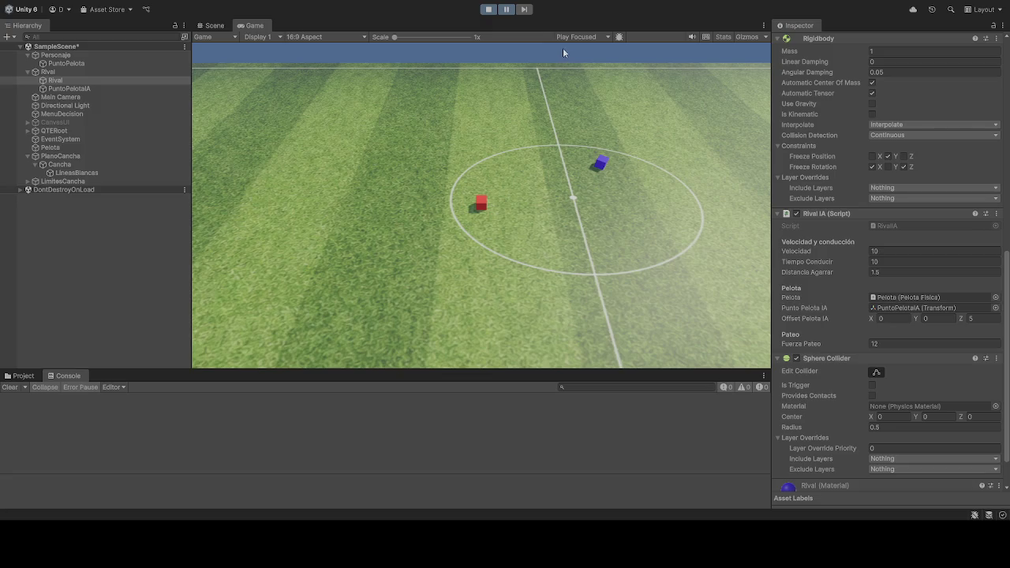
{"action": "scroll", "coordinate": [853, 373], "scroll_direction": "down", "scroll_amount": 2}
{"action": "scroll", "coordinate": [839, 371], "scroll_direction": "up", "scroll_amount": 2}
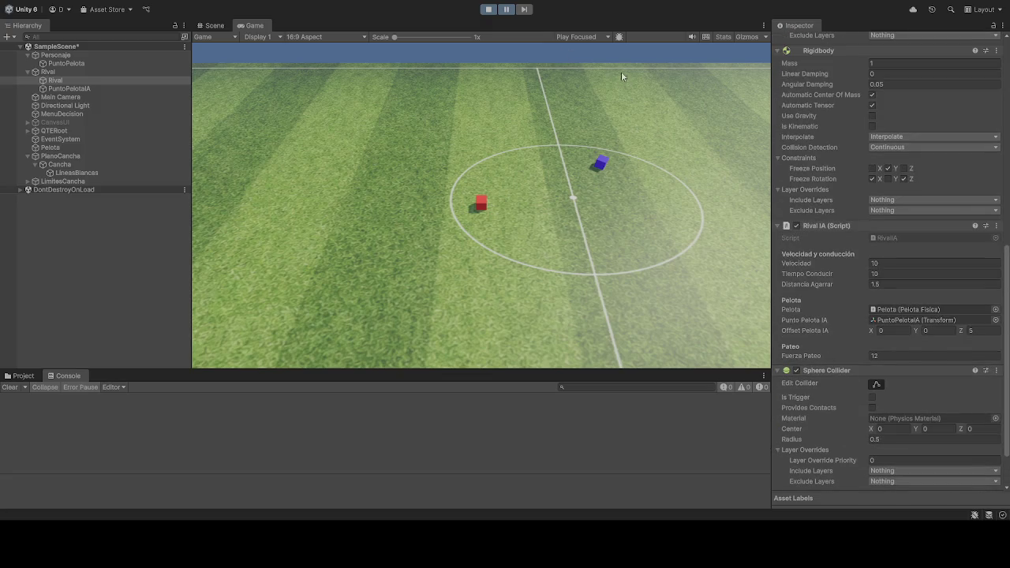
{"action": "left_click", "coordinate": [977, 331]}
{"action": "type", "text": "10"}
{"action": "type", "text": "0"}
Step: Try a vertical offset of 12 and a sideways offset of 10, cancelling both edits
{"action": "left_click", "coordinate": [939, 331]}
{"action": "type", "text": "12"}
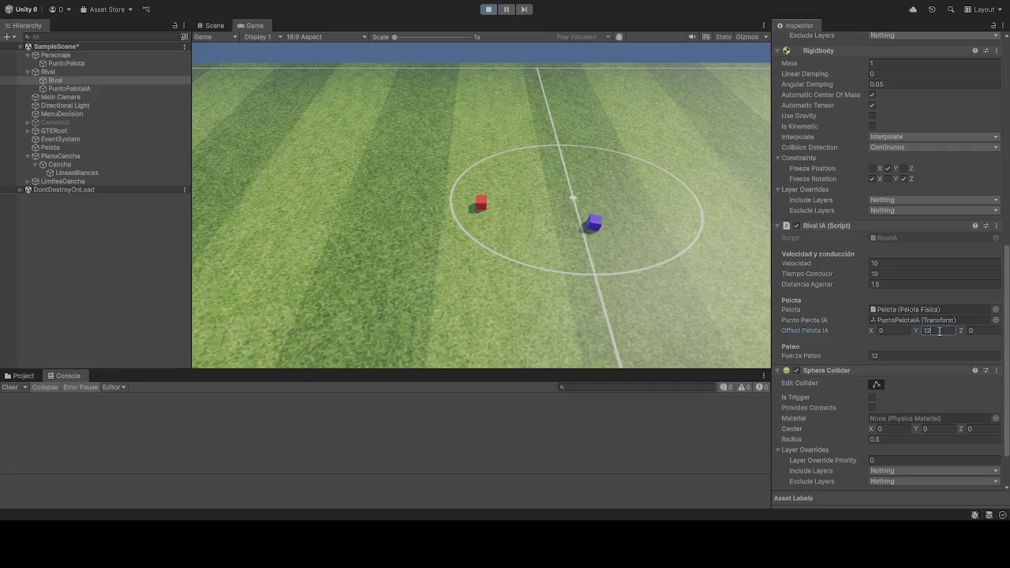
{"action": "key", "text": "Escape"}
{"action": "left_click", "coordinate": [907, 332]}
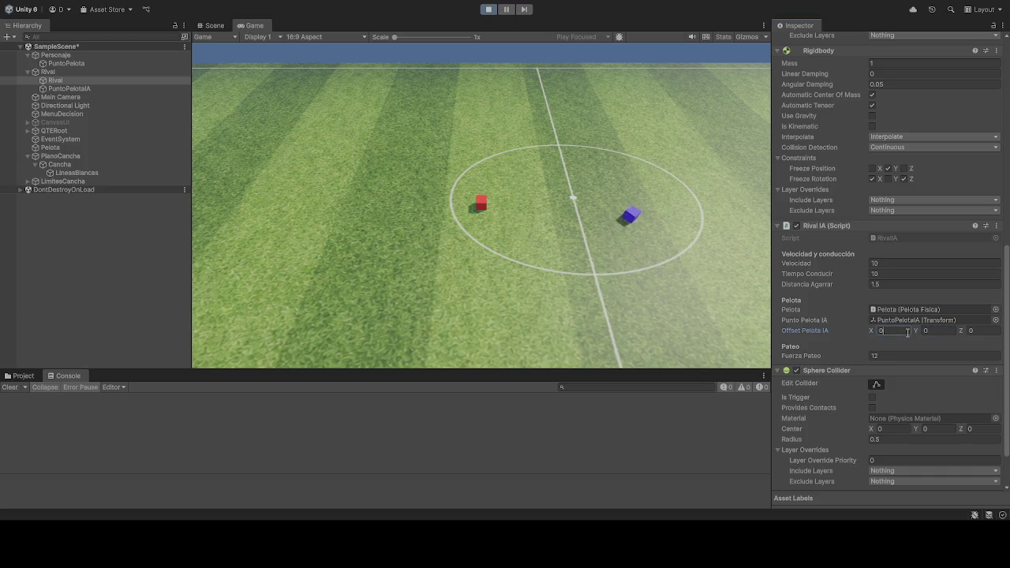
{"action": "type", "text": "10"}
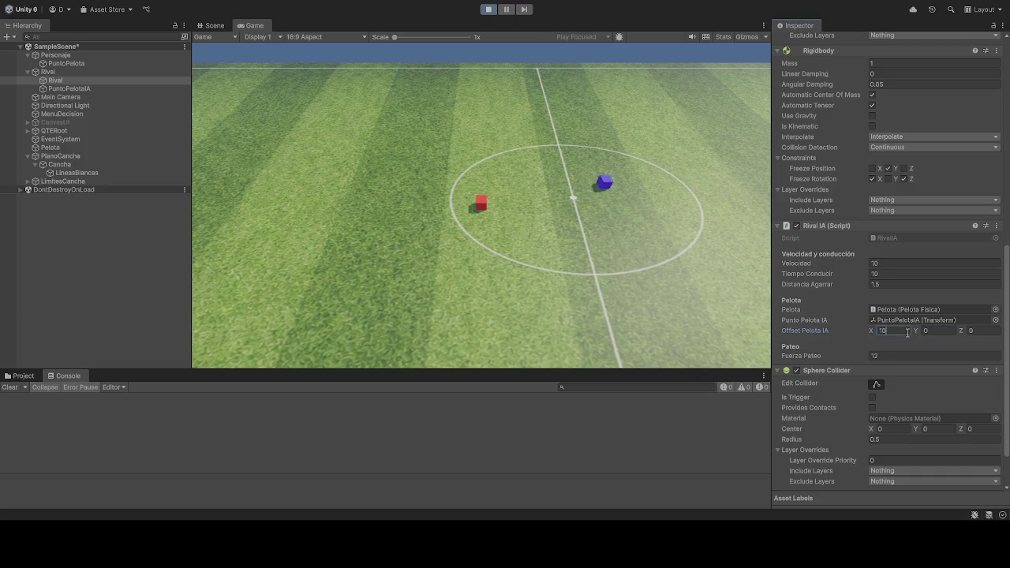
{"action": "key", "text": "Escape"}
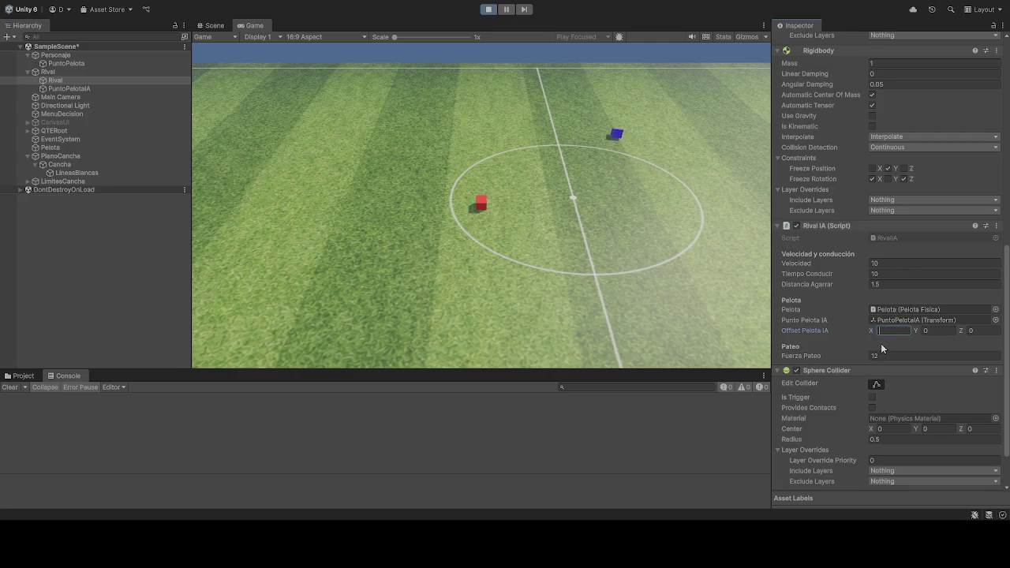
{"action": "scroll", "coordinate": [860, 342], "scroll_direction": "up", "scroll_amount": 3}
{"action": "scroll", "coordinate": [859, 342], "scroll_direction": "up", "scroll_amount": 3}
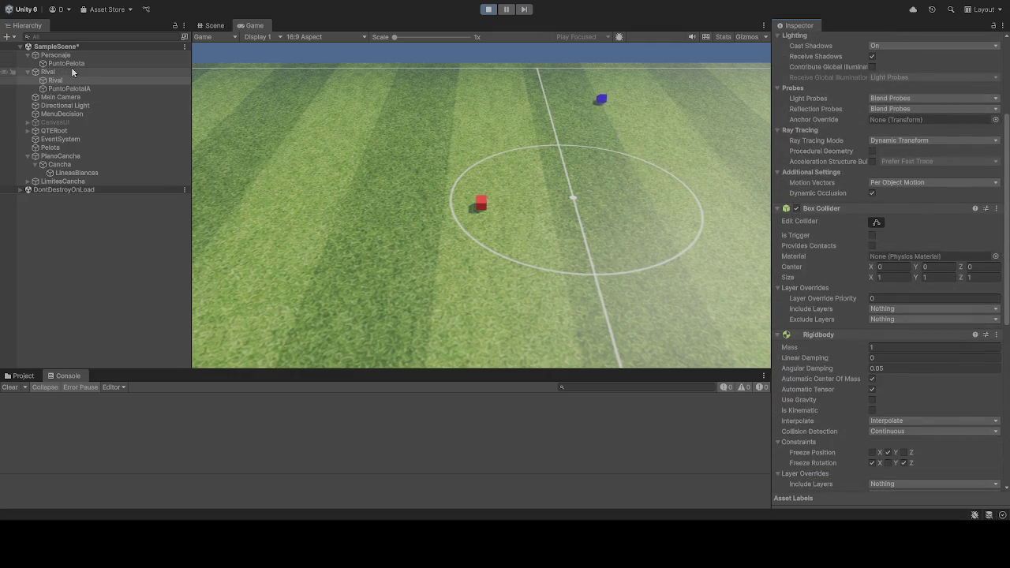
Step: Set PuntoPelotaIA's Z position to 1 and restart the match
{"action": "left_click", "coordinate": [66, 89]}
{"action": "left_click", "coordinate": [993, 82]}
{"action": "type", "text": "1"}
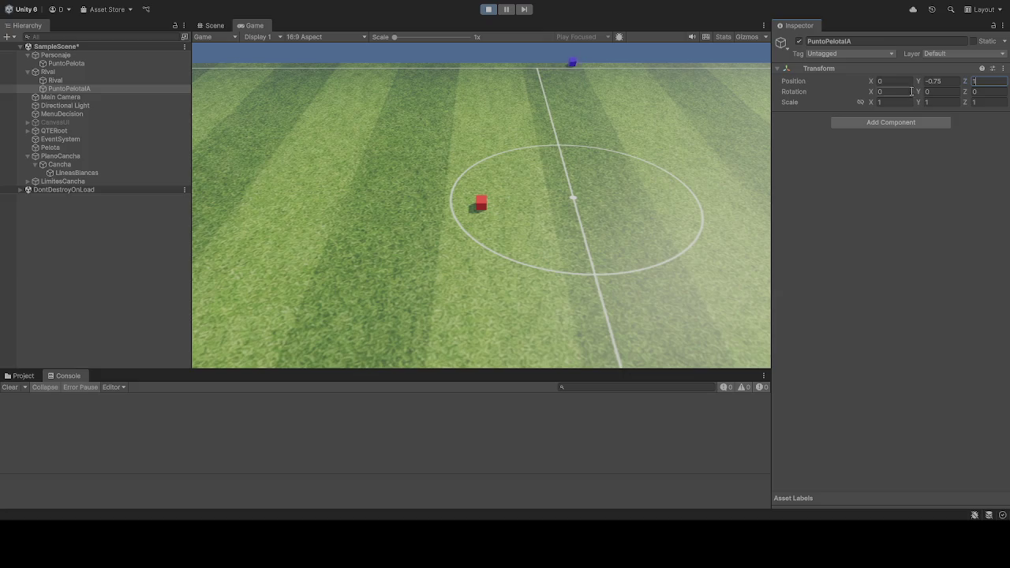
{"action": "left_click", "coordinate": [487, 11]}
{"action": "left_click", "coordinate": [487, 11]}
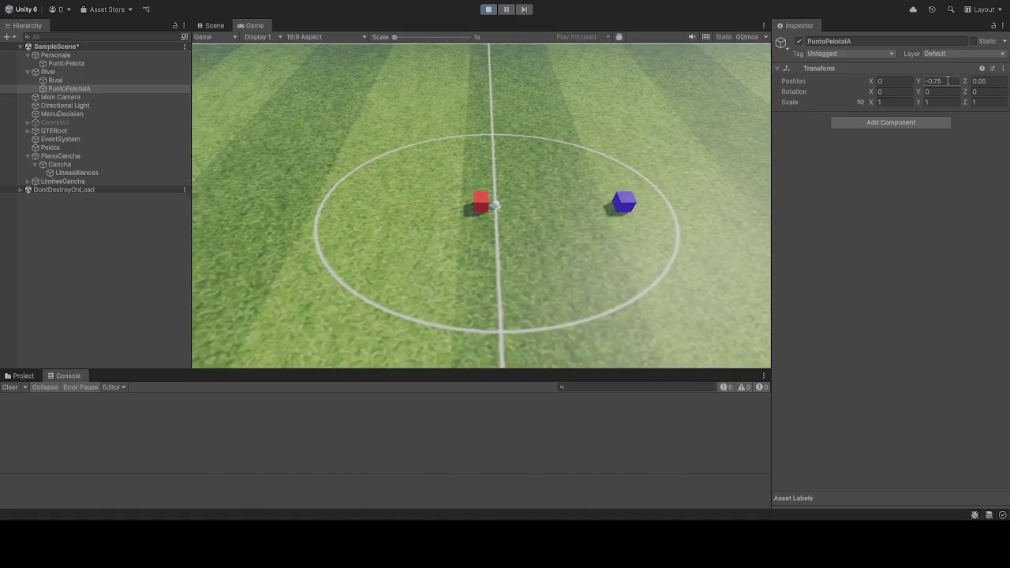
Step: Try PuntoPelotaIA height 1, undo it back to -0.75, then set Z to 5
{"action": "left_click", "coordinate": [947, 81]}
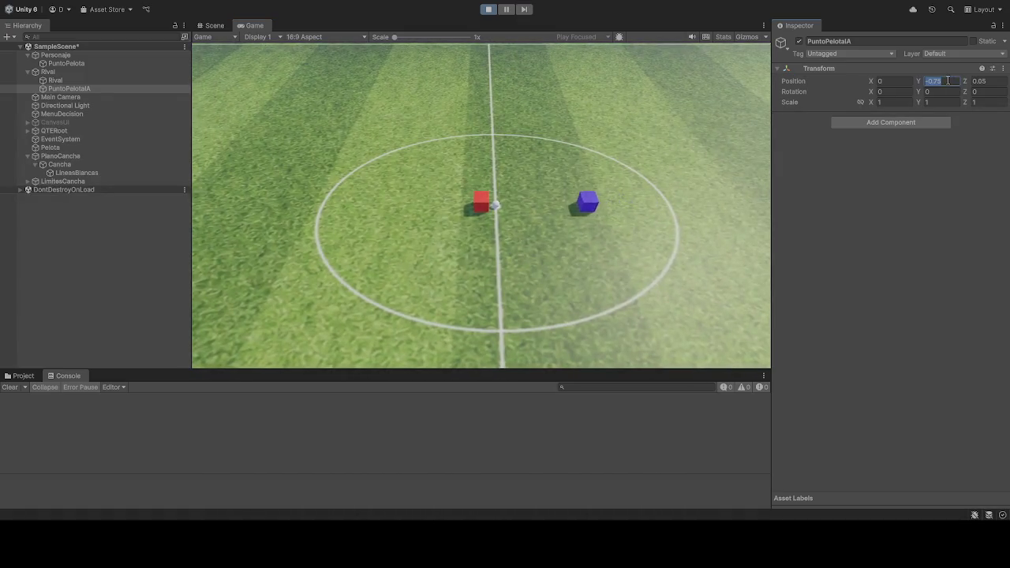
{"action": "type", "text": "1"}
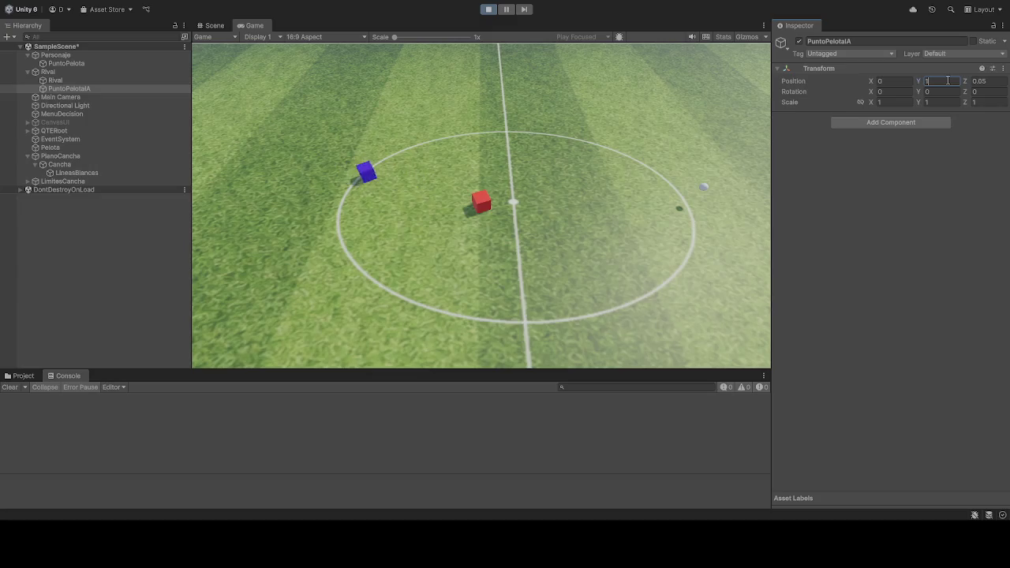
{"action": "key", "text": "ctrl+z"}
{"action": "left_click", "coordinate": [992, 82]}
{"action": "type", "text": "50"}
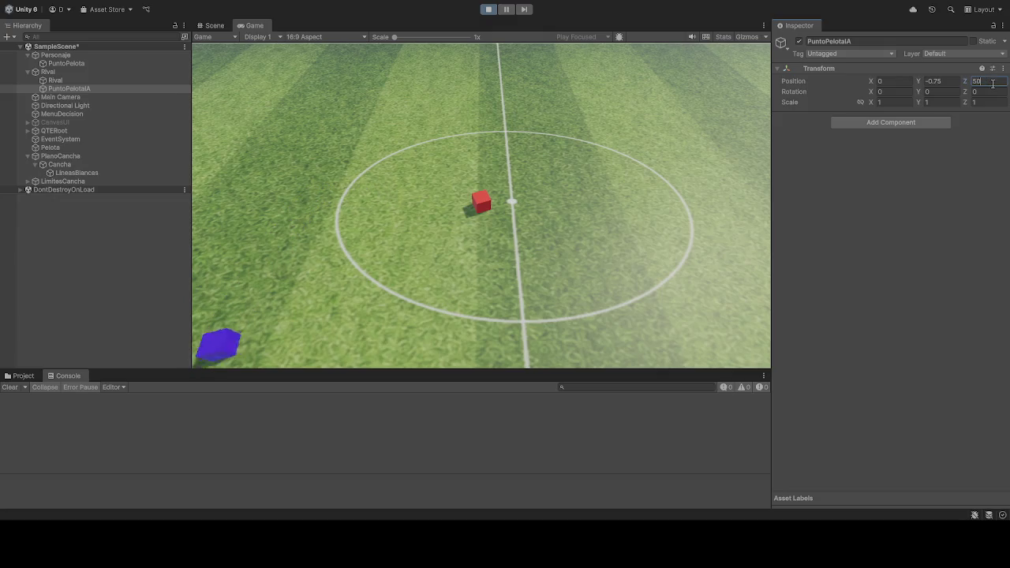
Step: Set PuntoPelotaIA's height to -110, then stop the match
{"action": "left_click", "coordinate": [954, 82]}
{"action": "type", "text": "1"}
{"action": "key", "text": "BackSpace"}
{"action": "type", "text": "-110"}
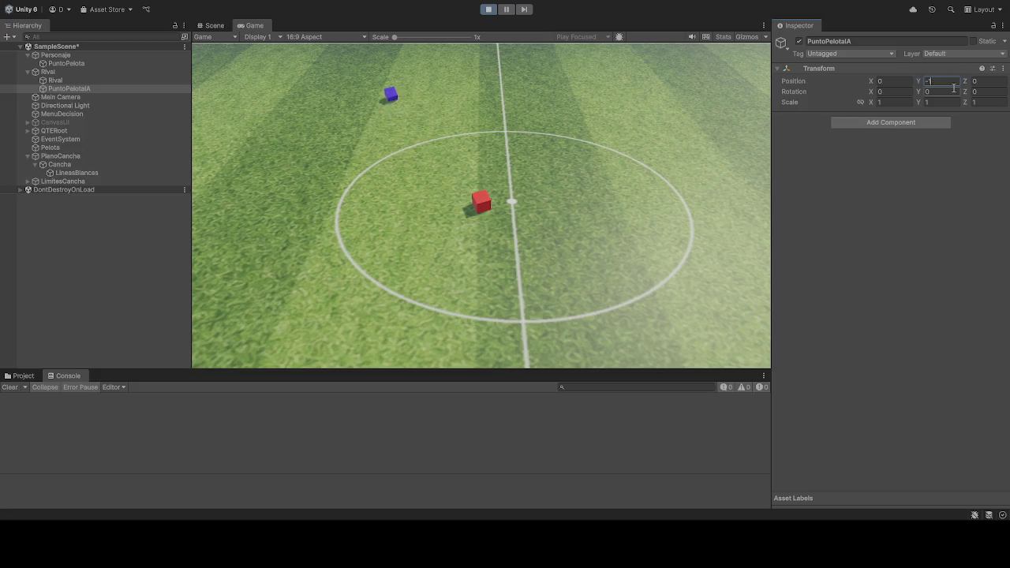
{"action": "key", "text": "Return"}
{"action": "left_click", "coordinate": [488, 11]}
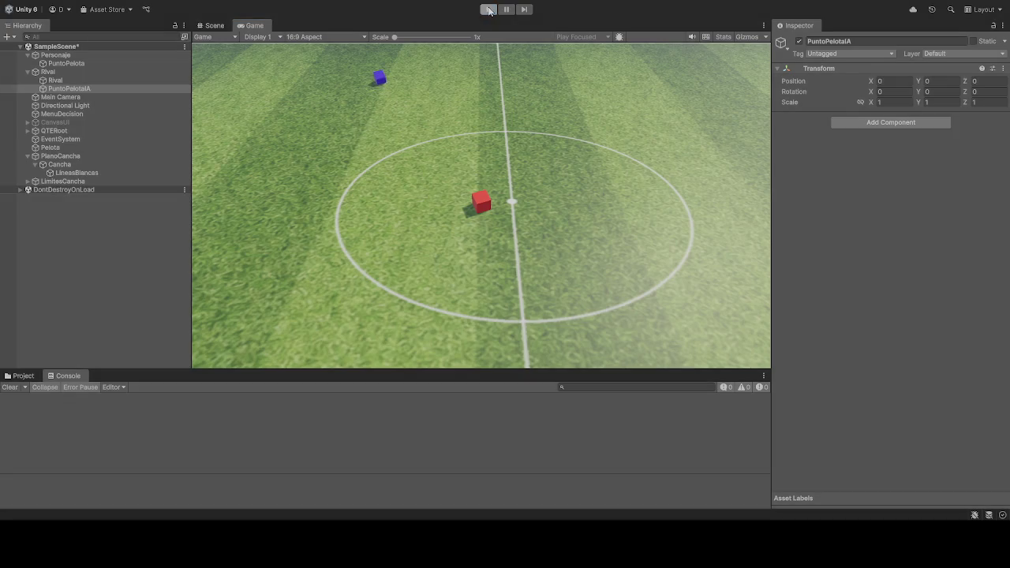
Step: Rerun the match, try PuntoPelotaIA height 1, then clear it and select the Z field
{"action": "left_click", "coordinate": [488, 10]}
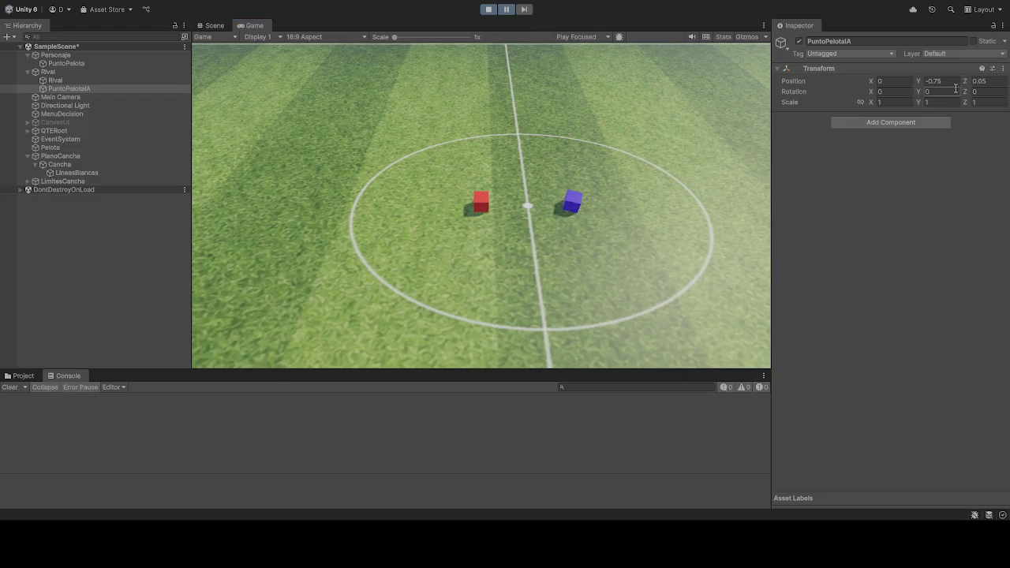
{"action": "left_click", "coordinate": [956, 82]}
{"action": "type", "text": "1"}
{"action": "type", "text": "-1"}
{"action": "key", "text": "ctrl+a"}
{"action": "key", "text": "BackSpace"}
{"action": "left_click", "coordinate": [991, 84]}
{"action": "type", "text": "1"}
Step: Restart the match, test PuntoPelotaIA heights of 1 and 0.5, then stop playing
{"action": "left_click", "coordinate": [488, 8]}
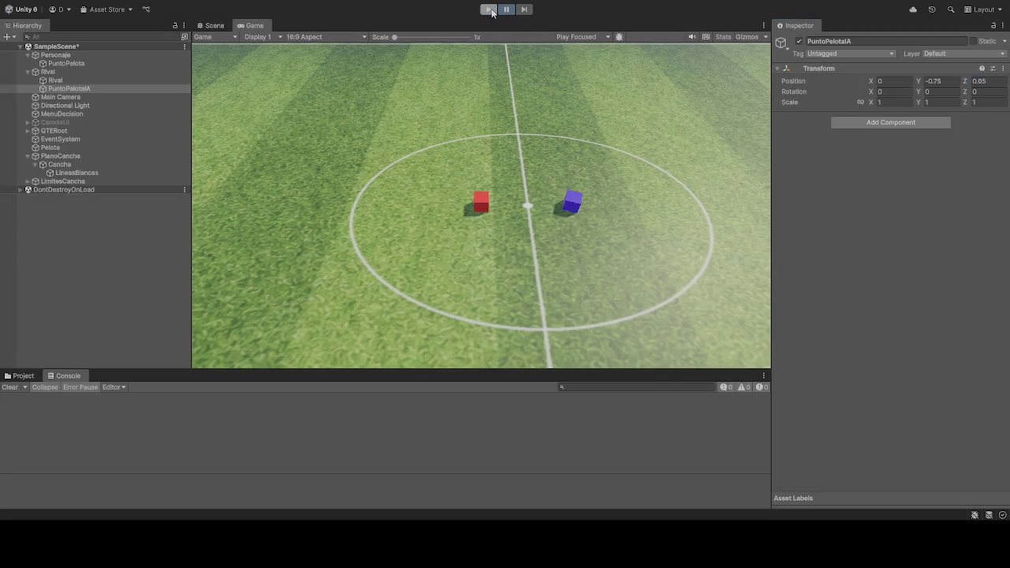
{"action": "left_click", "coordinate": [488, 8]}
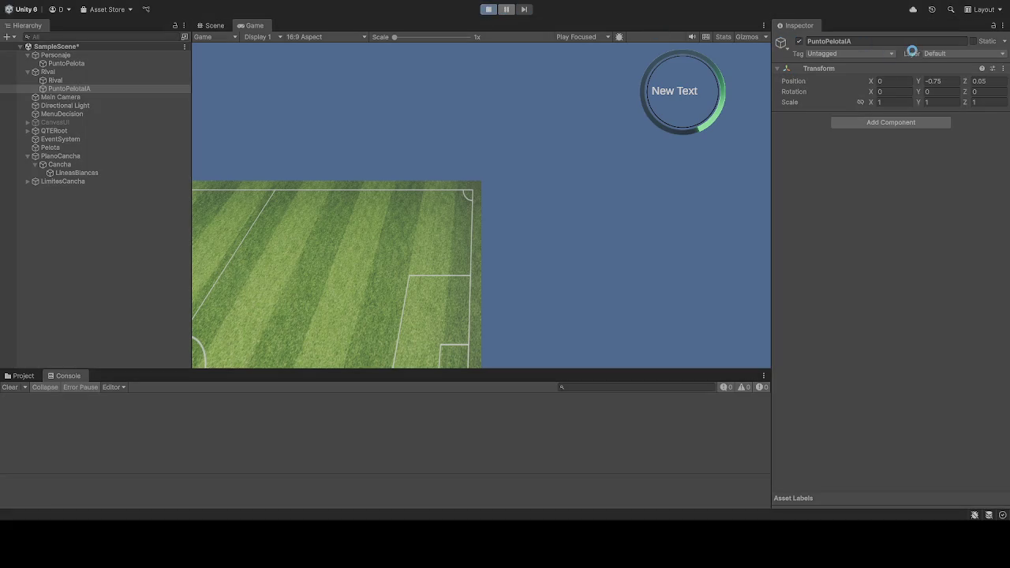
{"action": "left_click", "coordinate": [947, 81]}
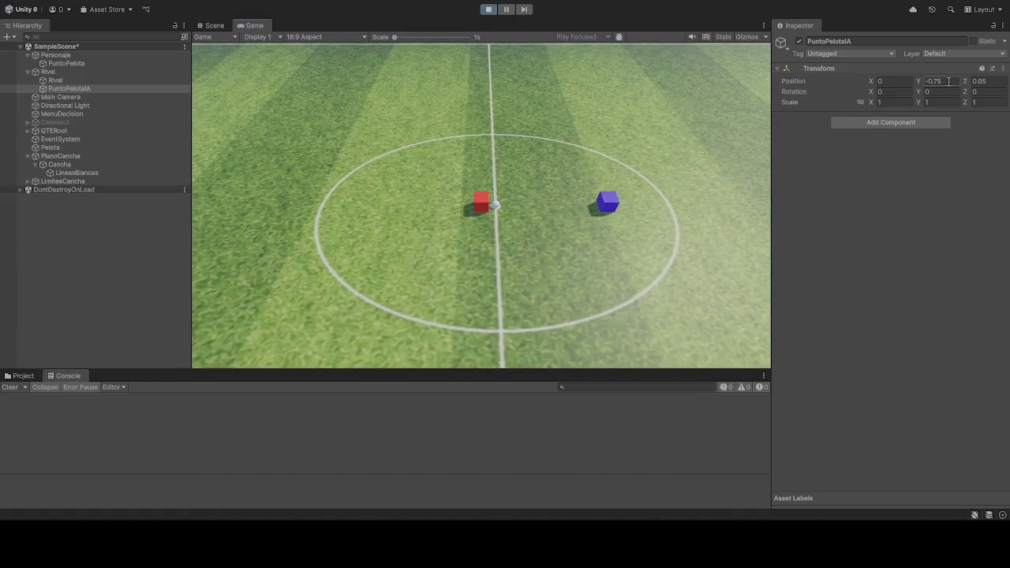
{"action": "type", "text": "1"}
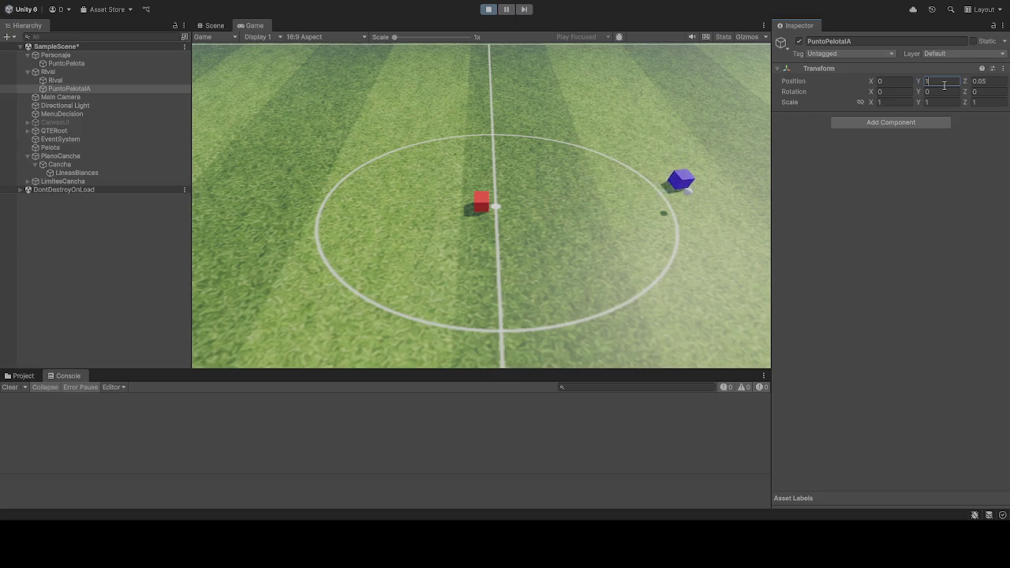
{"action": "key", "text": "BackSpace"}
{"action": "type", "text": "0.5"}
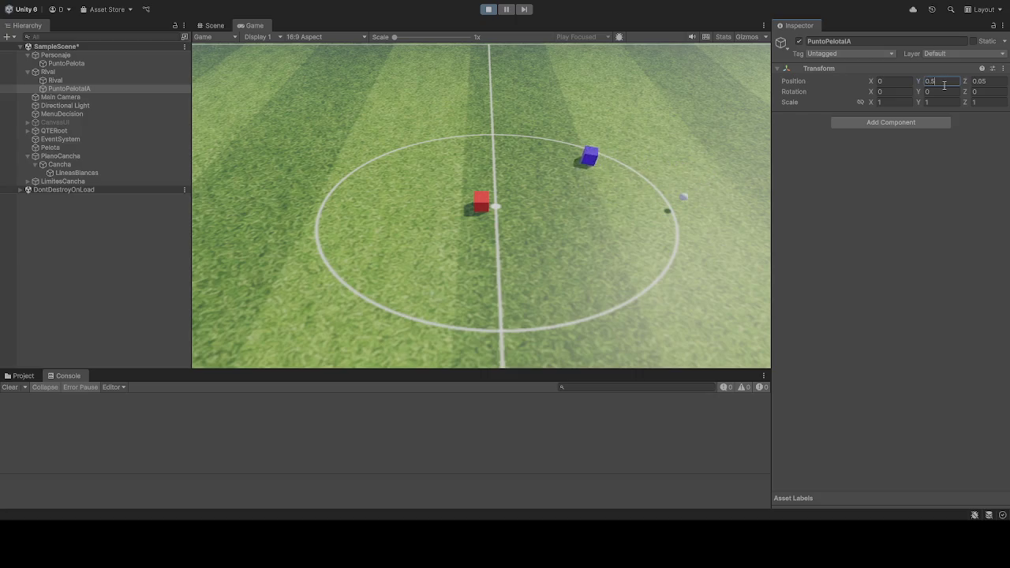
{"action": "key", "text": "BackSpace"}
{"action": "key", "text": "BackSpace"}
{"action": "key", "text": "BackSpace"}
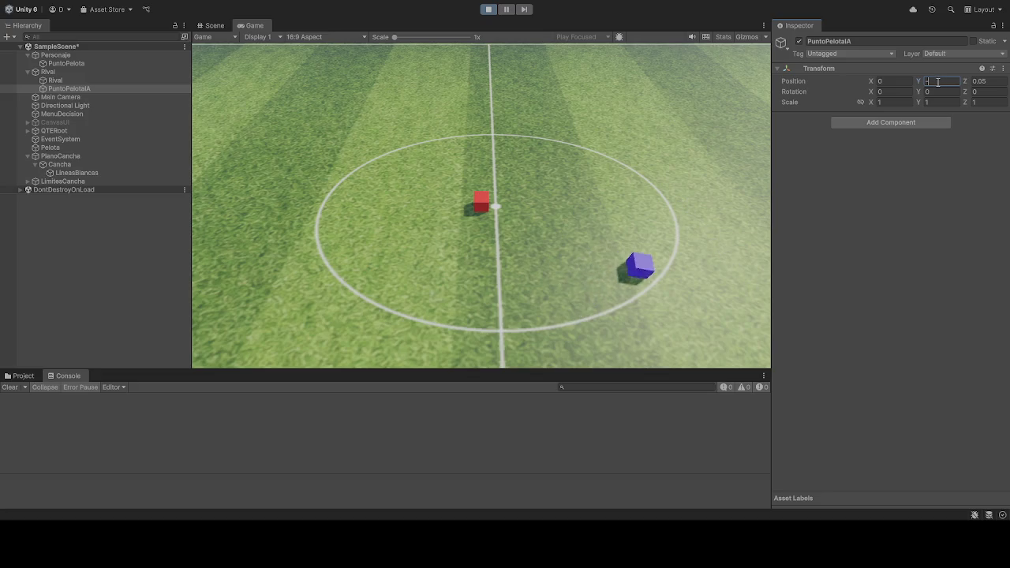
{"action": "left_click", "coordinate": [489, 10]}
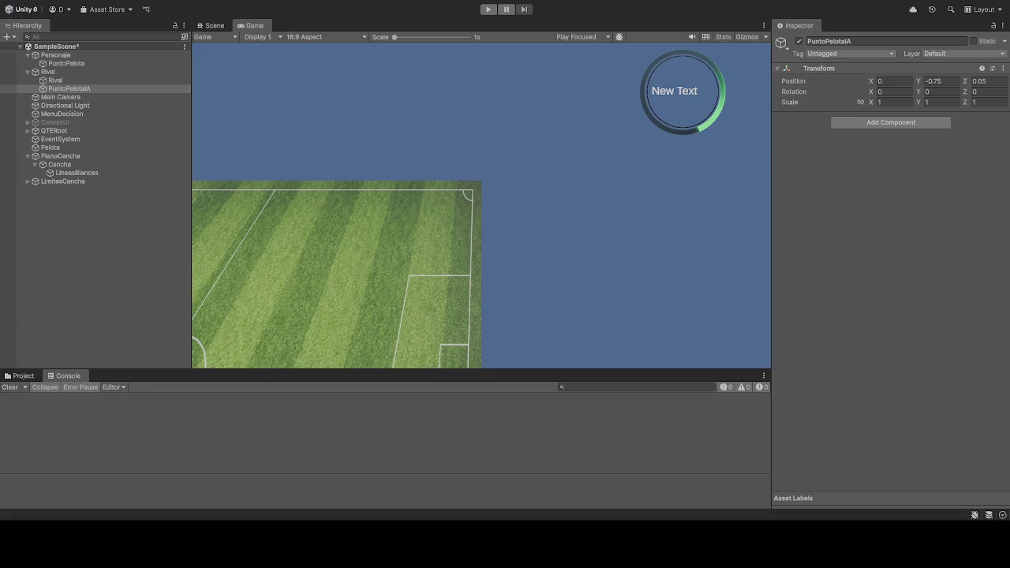
Step: Select PuntoPelotaIA to confirm its position is back at 0, -0.75, 0.05
{"action": "left_click", "coordinate": [69, 89]}
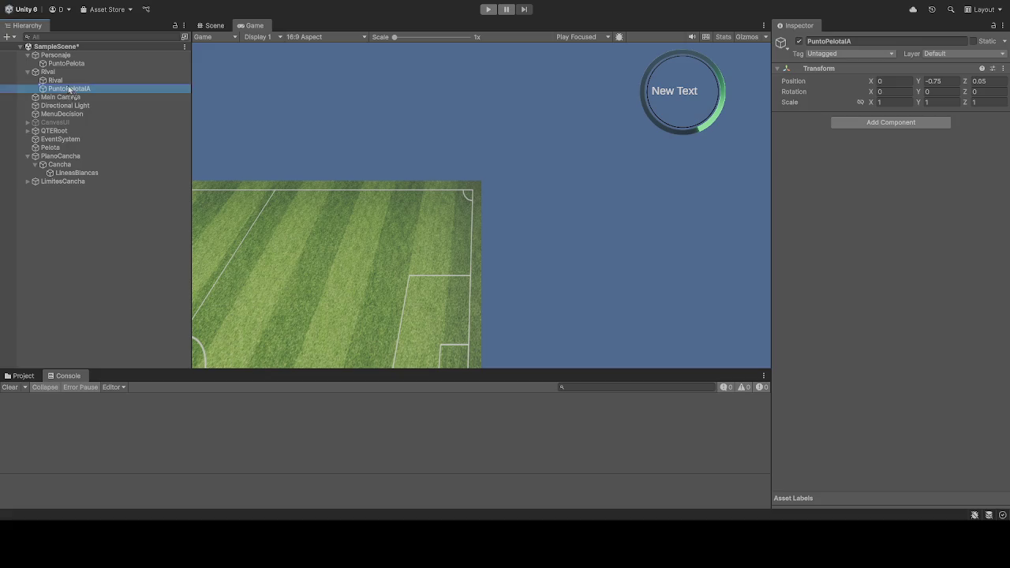
Step: Parent PuntoPelotaIA under Rival, set its Y to 1 during play, then restart the game
{"action": "left_click_drag", "start_coordinate": [67, 85], "coordinate": [67, 81]}
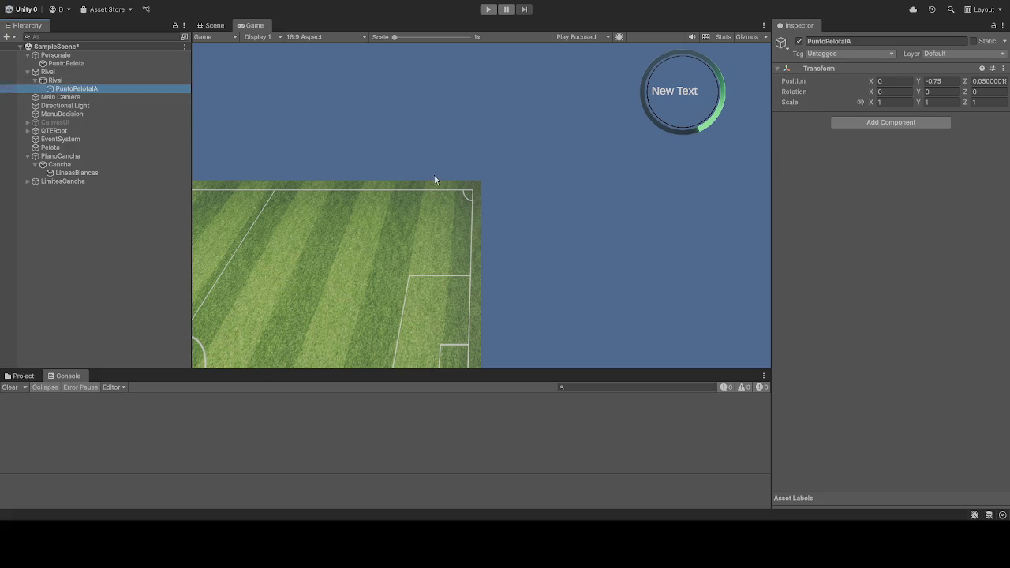
{"action": "left_click", "coordinate": [480, 9]}
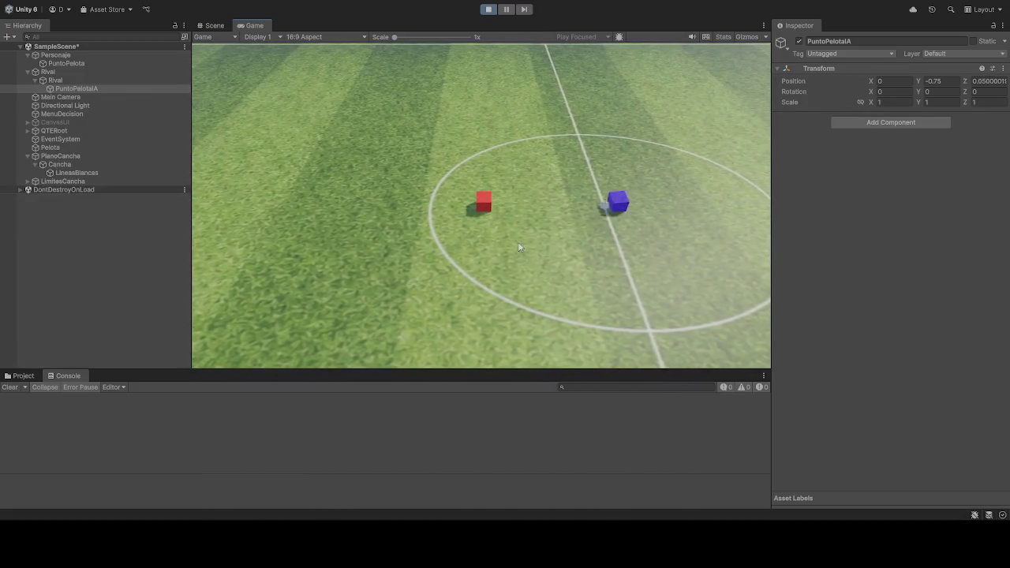
{"action": "left_click", "coordinate": [940, 80]}
{"action": "type", "text": "0"}
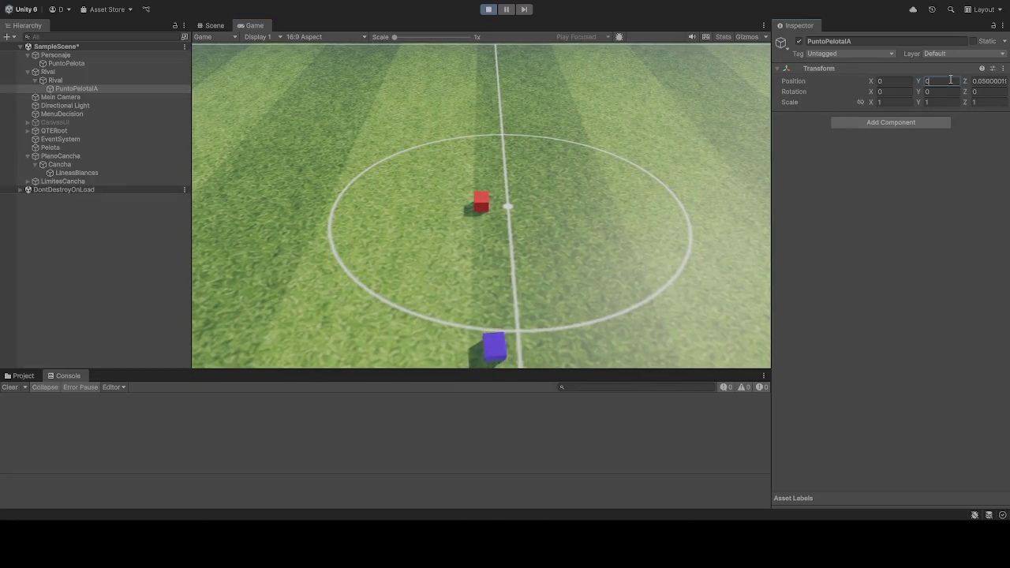
{"action": "key", "text": "BackSpace"}
{"action": "type", "text": "1"}
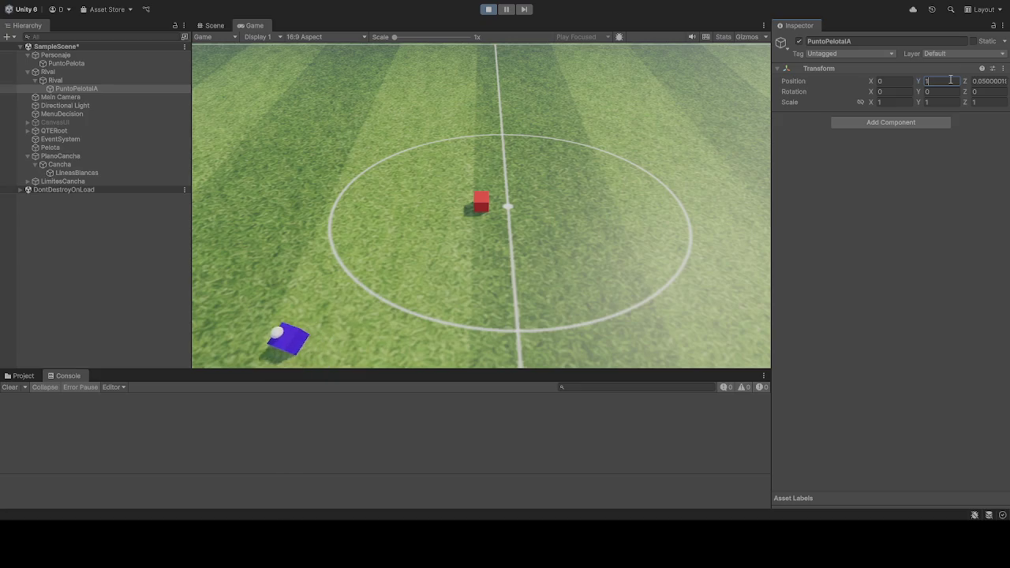
{"action": "left_click", "coordinate": [489, 10]}
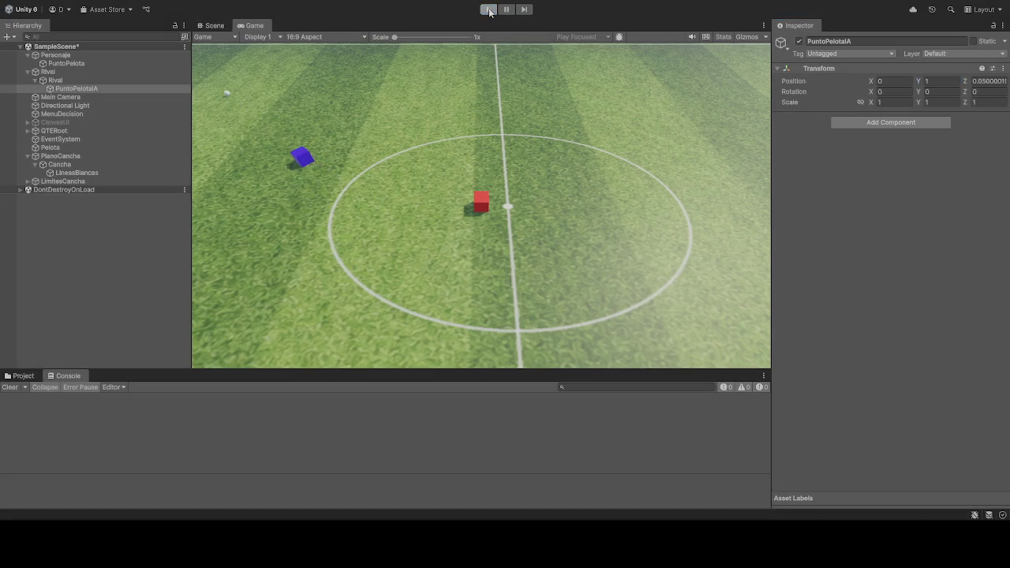
{"action": "left_click", "coordinate": [489, 9]}
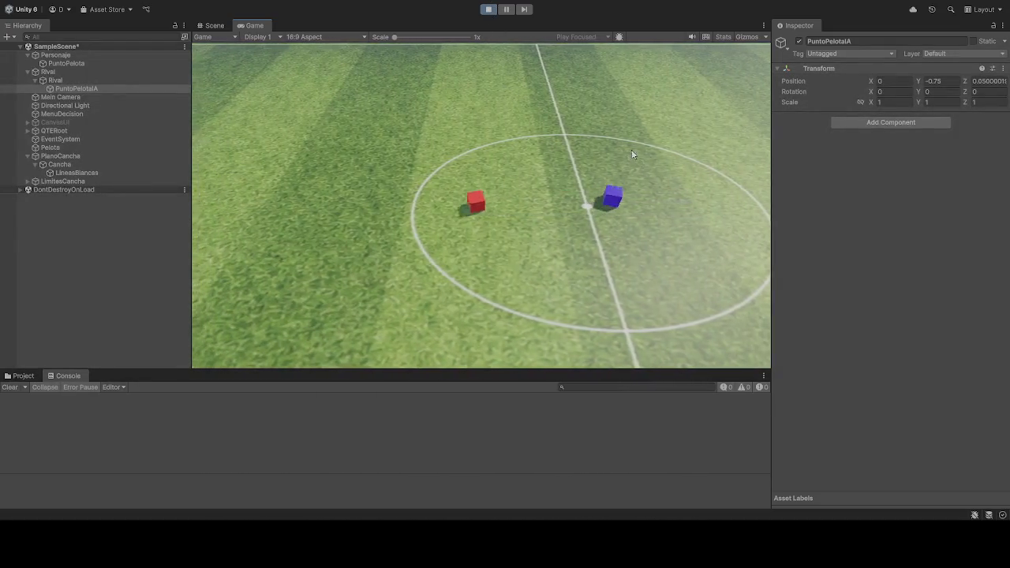
Step: Pause and resume, set PuntoPelotaIA's Y to 0 and Z to 0.5, then stop
{"action": "left_click", "coordinate": [505, 9]}
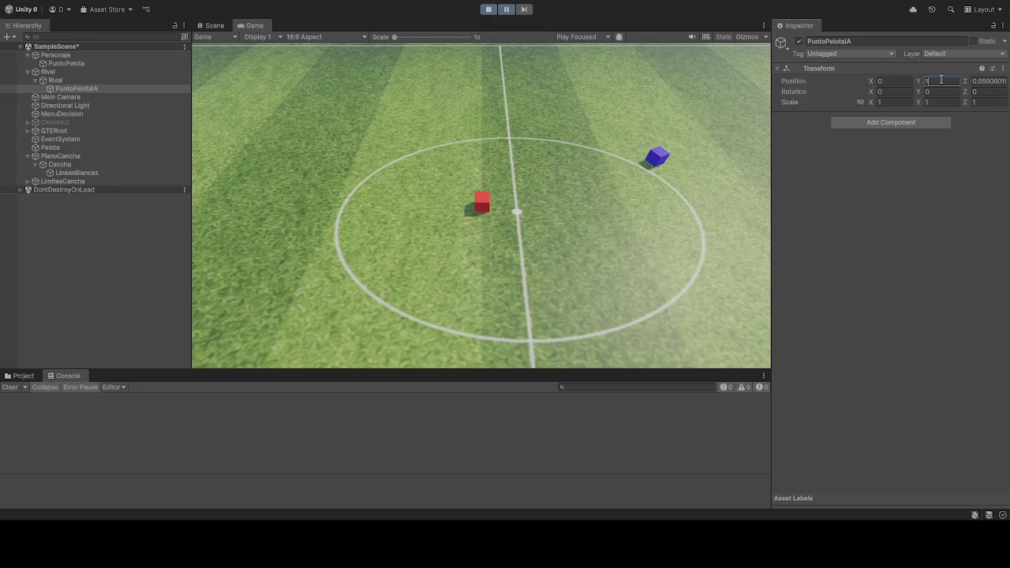
{"action": "left_click", "coordinate": [505, 10]}
{"action": "left_click", "coordinate": [941, 82]}
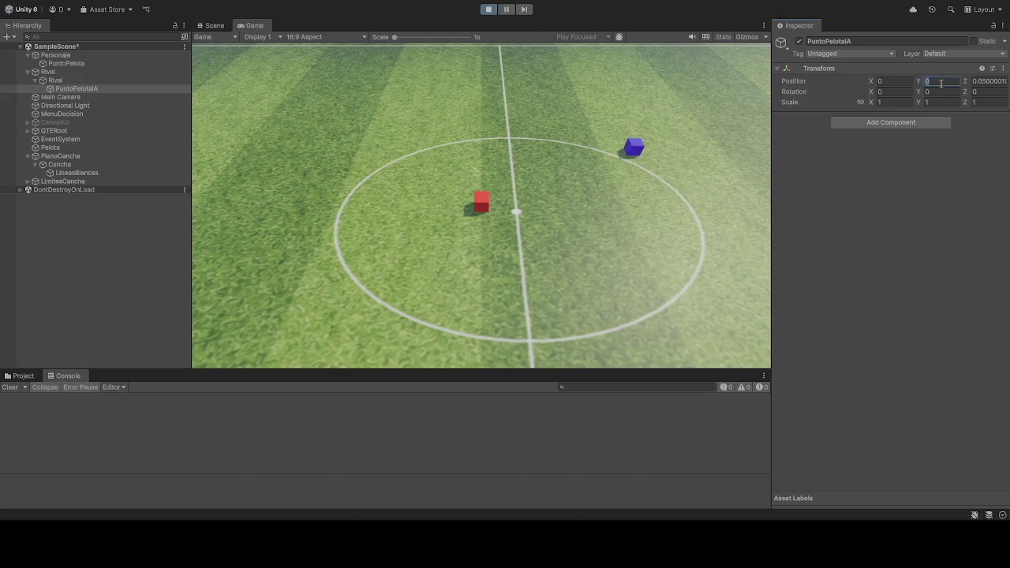
{"action": "key", "text": "Tab"}
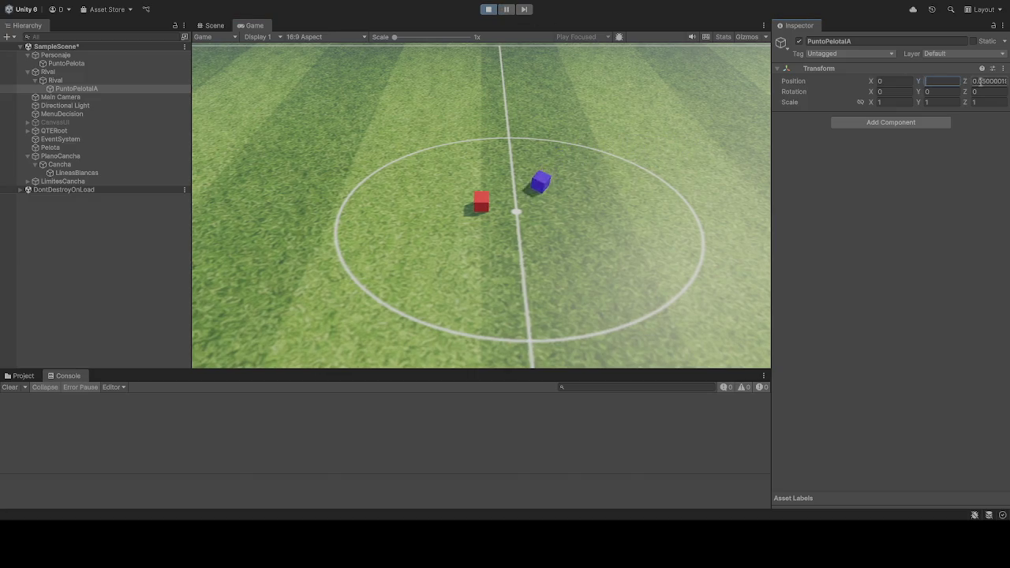
{"action": "type", "text": "1"}
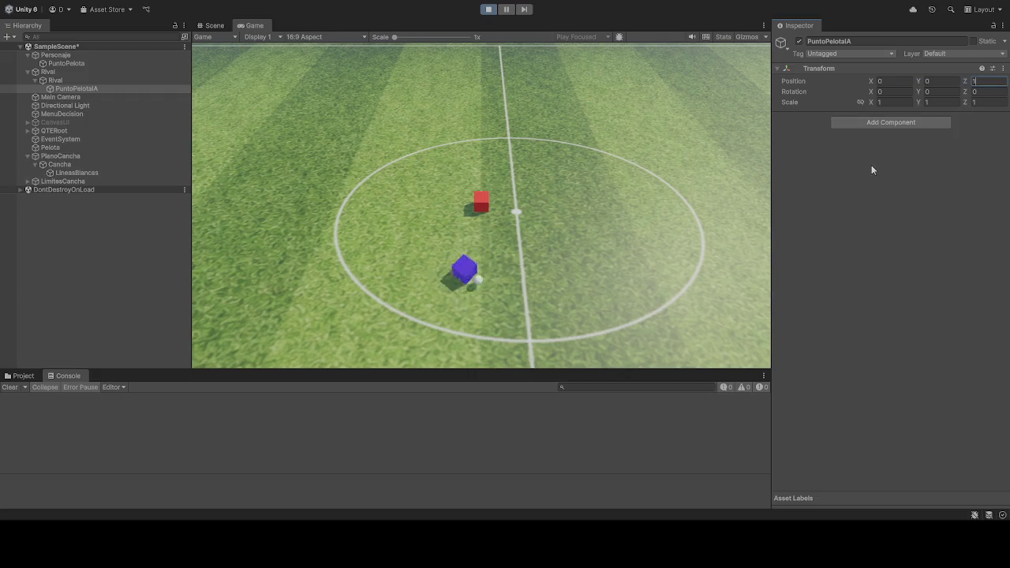
{"action": "key", "text": "BackSpace"}
{"action": "type", "text": "0.5"}
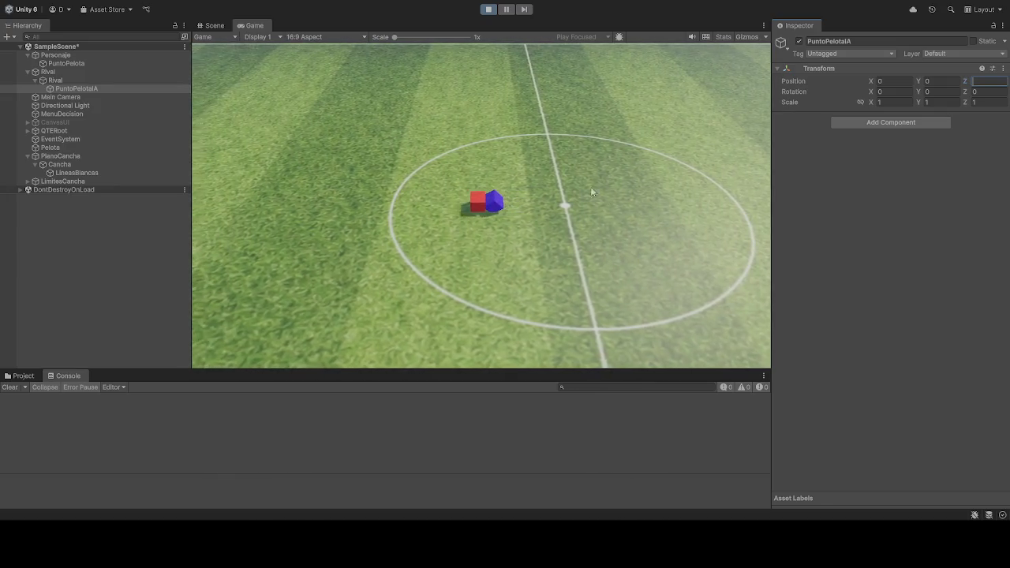
{"action": "key", "text": "Return"}
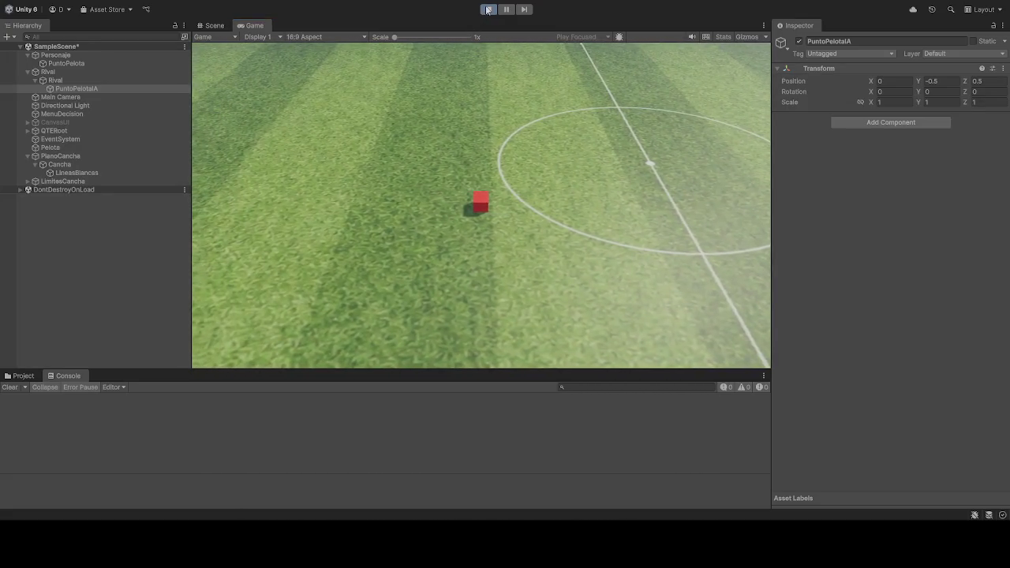
{"action": "left_click", "coordinate": [486, 9]}
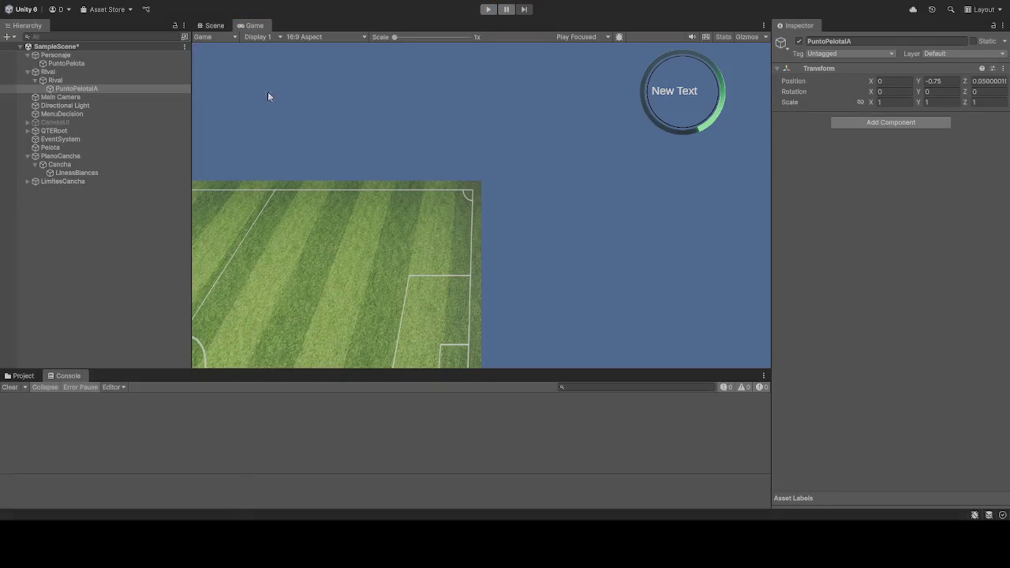
Step: Clear the Rival IA's Pelota reference to None and run a quick test
{"action": "left_click", "coordinate": [59, 80]}
{"action": "scroll", "coordinate": [894, 381], "scroll_direction": "down", "scroll_amount": 10}
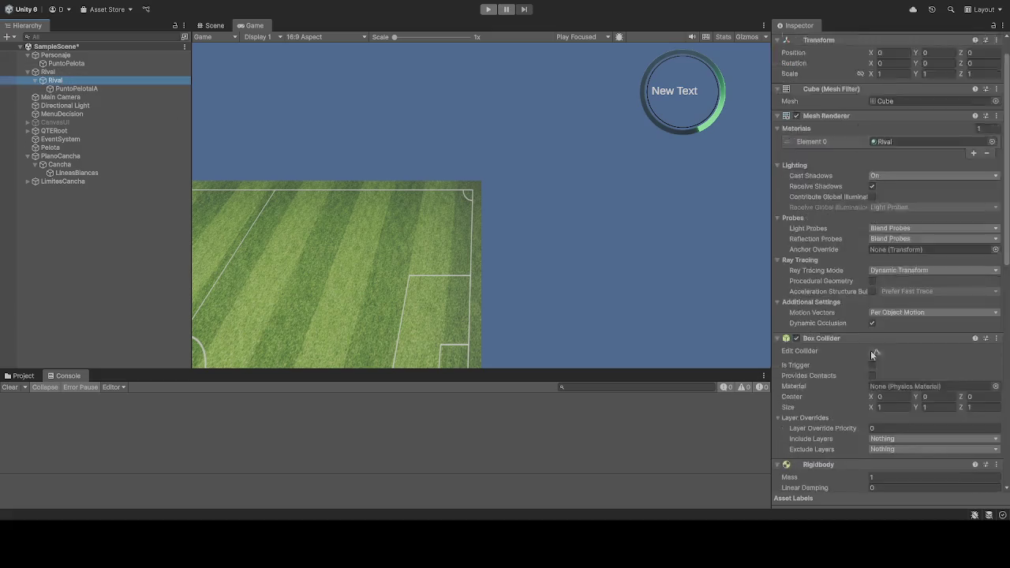
{"action": "key", "text": "Delete"}
{"action": "left_click", "coordinate": [484, 10]}
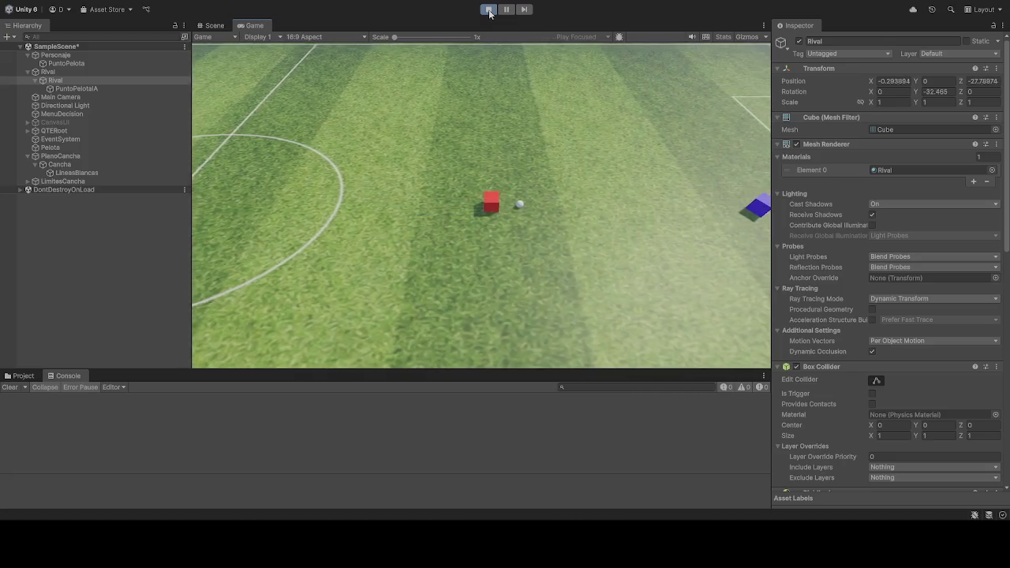
{"action": "left_click", "coordinate": [490, 9]}
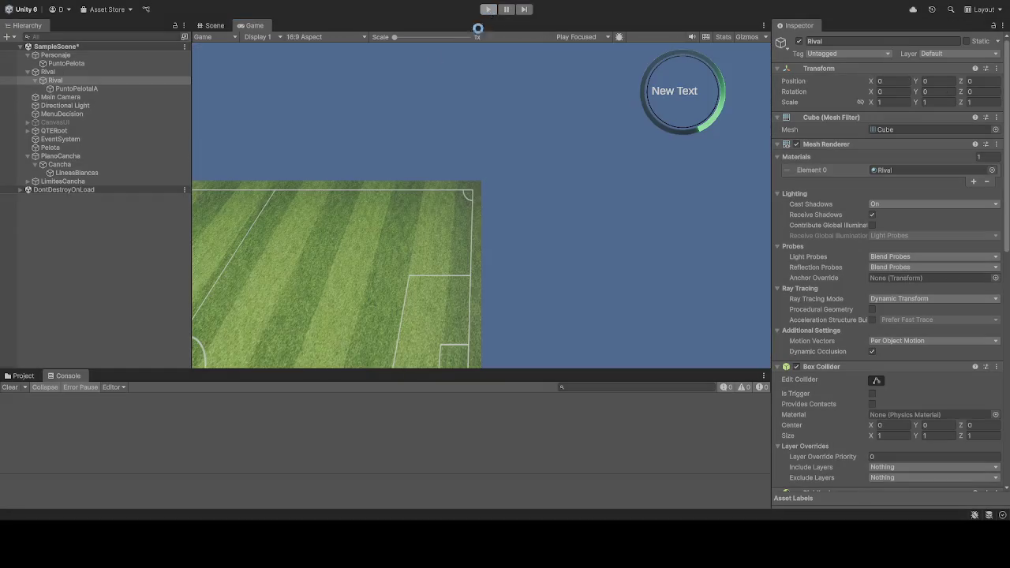
Step: Assign the Pelota ball to the Rival IA's Pelota field and start the game
{"action": "scroll", "coordinate": [886, 283], "scroll_direction": "down", "scroll_amount": 4}
{"action": "scroll", "coordinate": [874, 350], "scroll_direction": "down", "scroll_amount": 6}
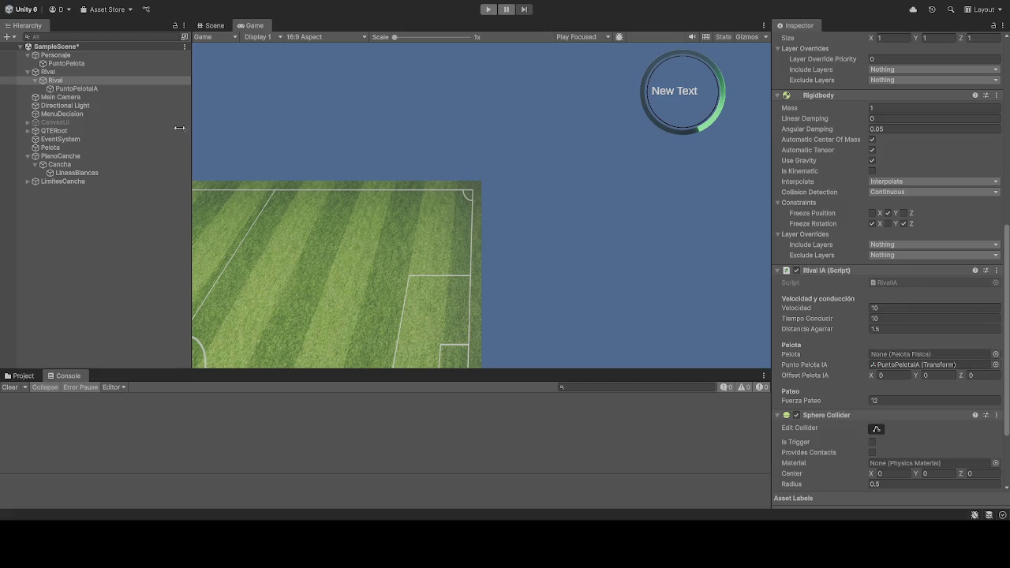
{"action": "mouse_move", "coordinate": [51, 148]}
{"action": "left_mouse_down"}
{"action": "mouse_move", "coordinate": [941, 381]}
{"action": "mouse_move", "coordinate": [919, 355]}
{"action": "left_mouse_up"}
{"action": "scroll", "coordinate": [854, 334], "scroll_direction": "up", "scroll_amount": 10}
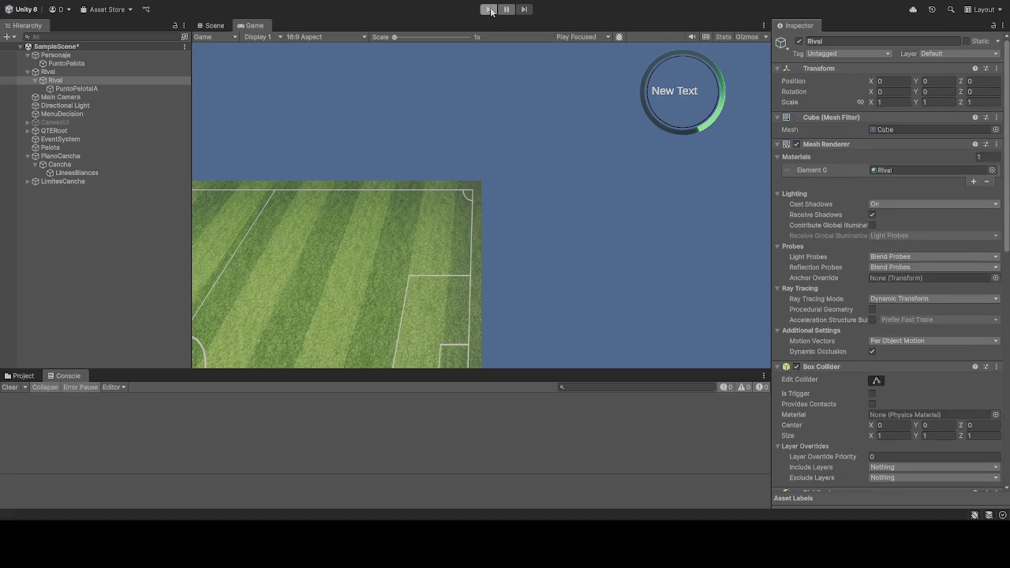
{"action": "left_click", "coordinate": [489, 11]}
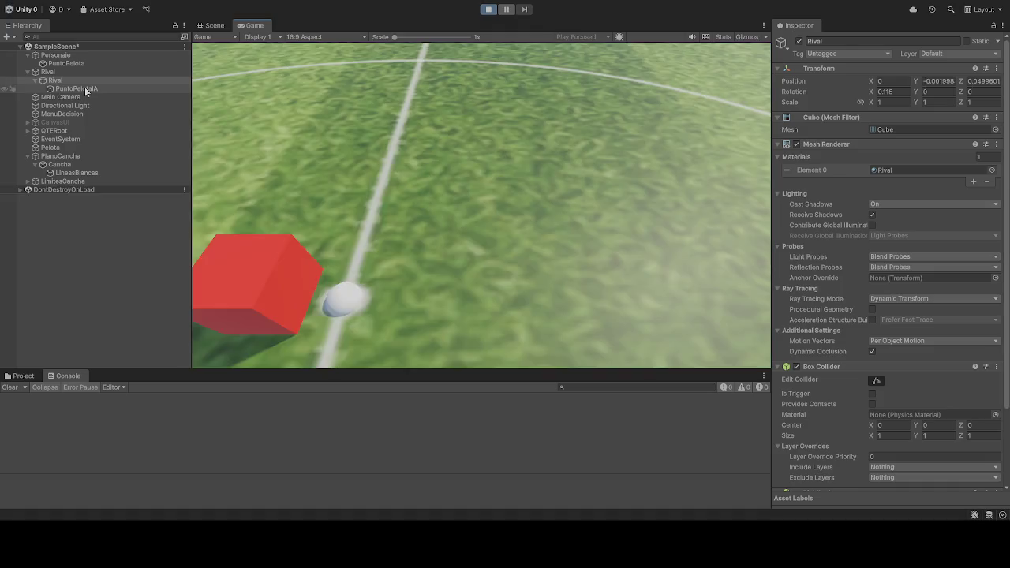
Step: Select PuntoPelotaIA and inspect its Y position during play, then stop the game
{"action": "left_click", "coordinate": [85, 88]}
{"action": "left_click", "coordinate": [954, 83]}
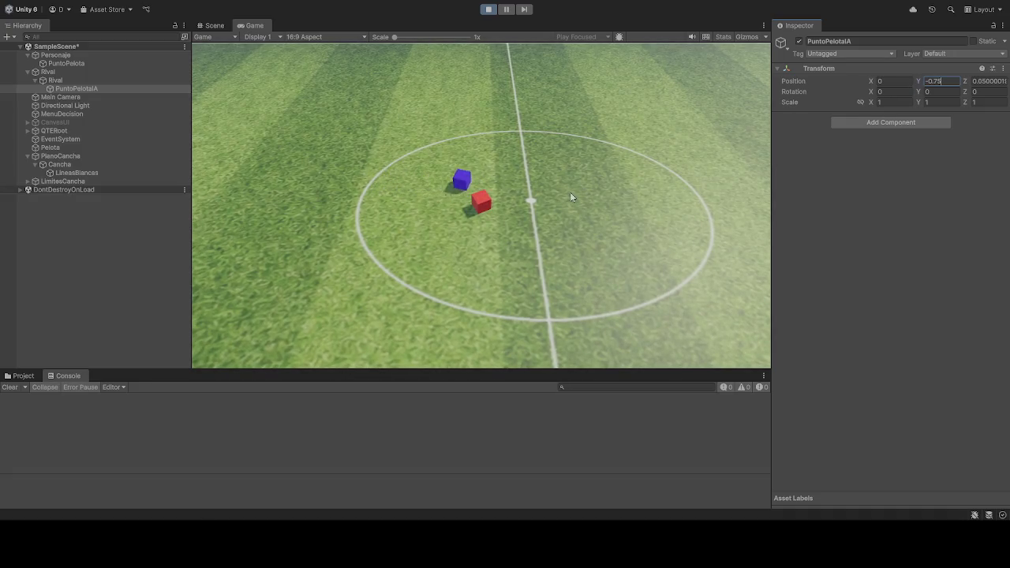
{"action": "left_click", "coordinate": [494, 202]}
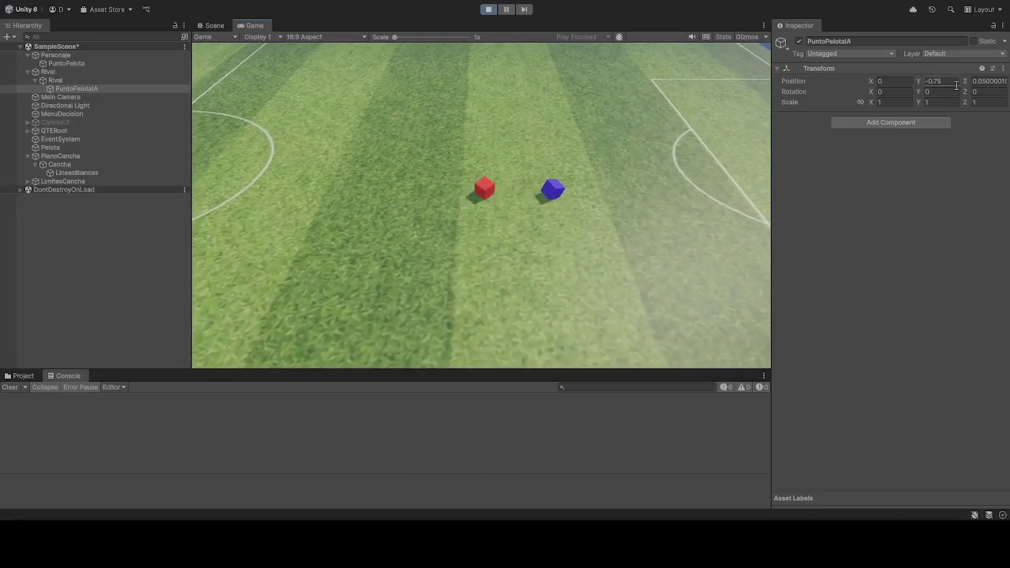
{"action": "left_click", "coordinate": [954, 80]}
{"action": "type", "text": "-0.1"}
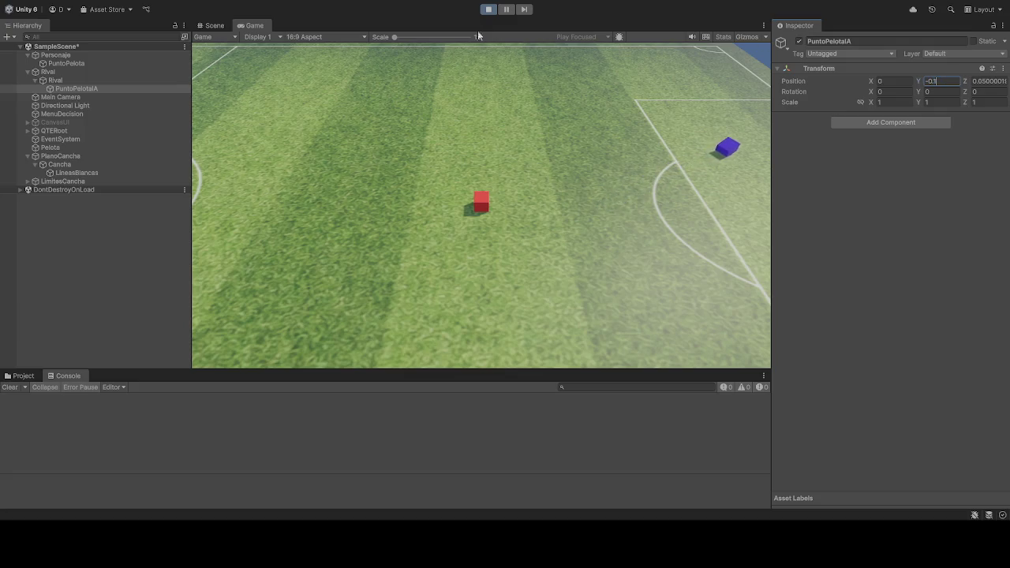
{"action": "left_click", "coordinate": [490, 9]}
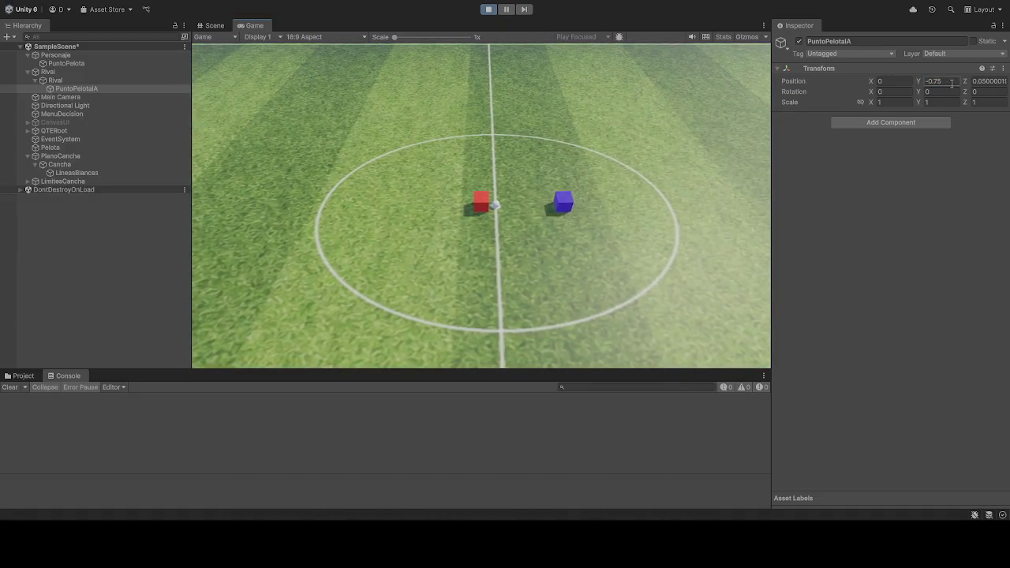
Step: Set PuntoPelotaIA's Y position to -1 and Z to 1, then stop the game
{"action": "left_click", "coordinate": [951, 84]}
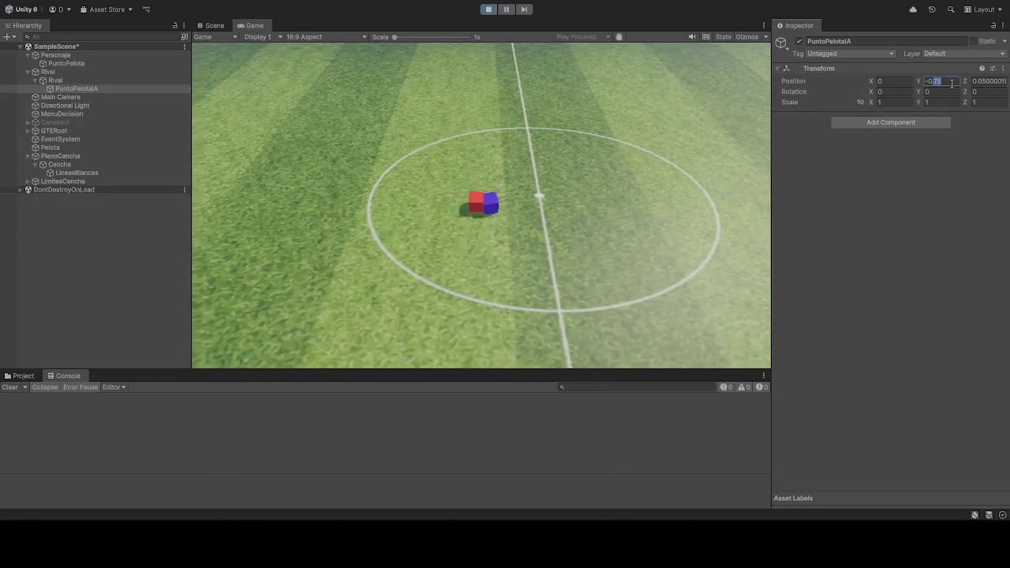
{"action": "type", "text": "-0.1"}
{"action": "key", "text": "BackSpace"}
{"action": "key", "text": "BackSpace"}
{"action": "type", "text": "1"}
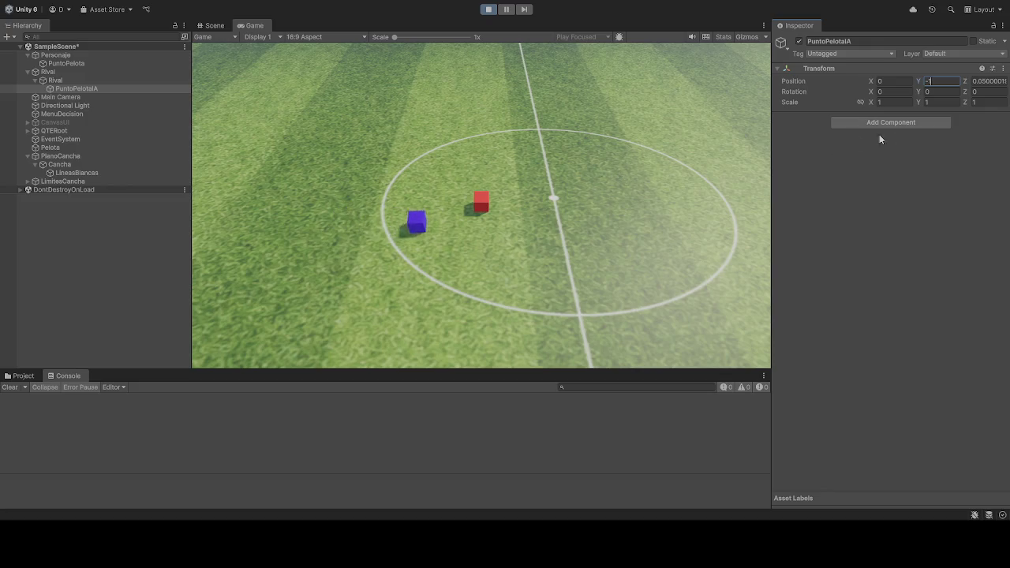
{"action": "left_click", "coordinate": [986, 81]}
{"action": "type", "text": "1"}
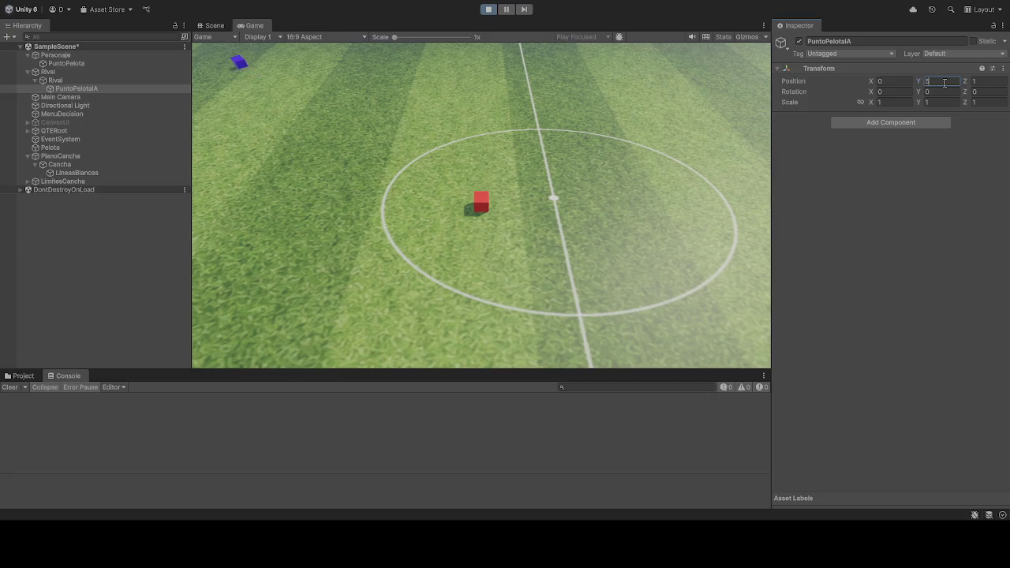
{"action": "left_click", "coordinate": [490, 9]}
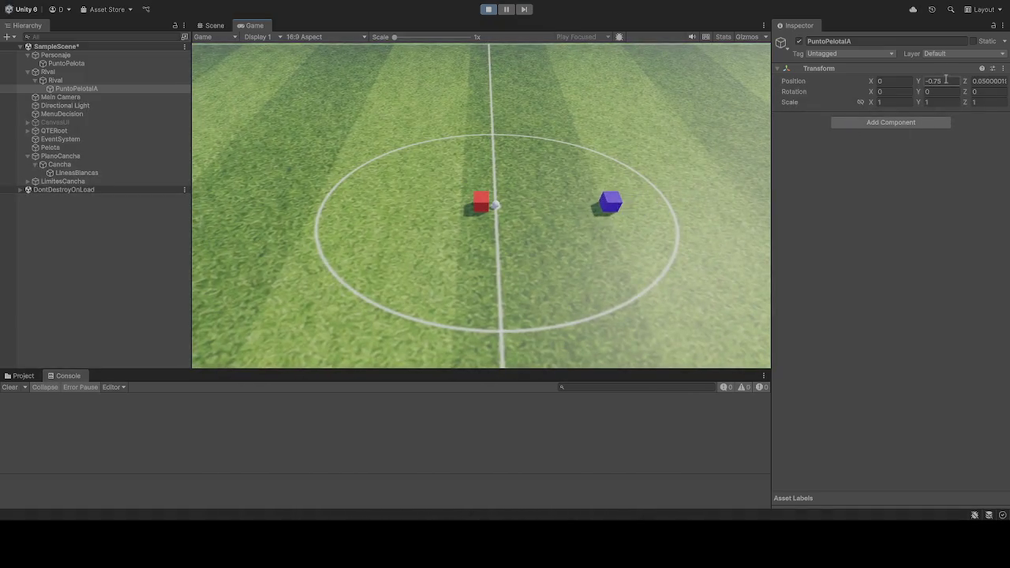
Step: Try ball-point Y and Z values of 1 and 2 during play, then stop the game
{"action": "left_click", "coordinate": [945, 80]}
{"action": "type", "text": "1"}
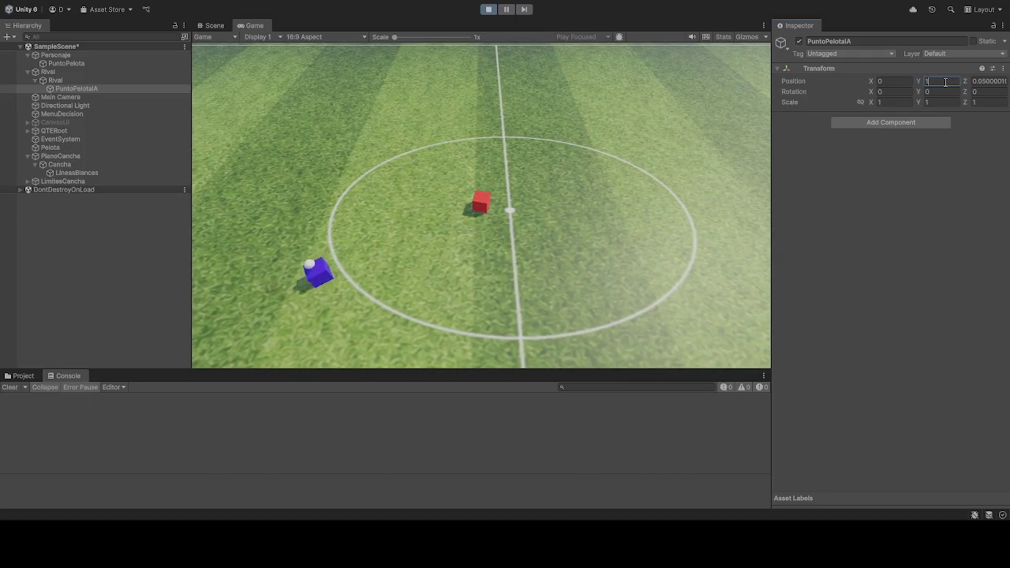
{"action": "key", "text": "BackSpace"}
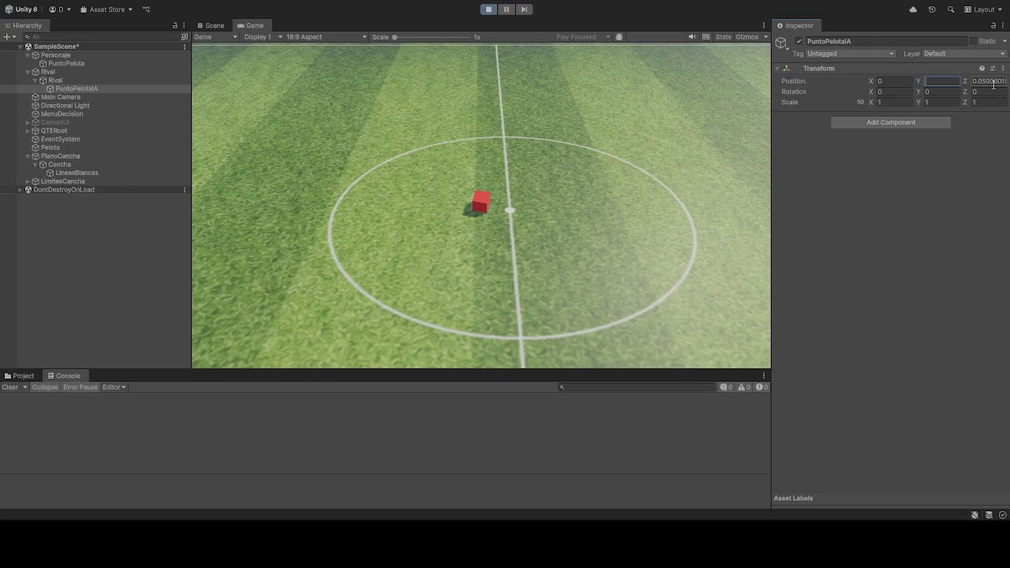
{"action": "left_click", "coordinate": [488, 9]}
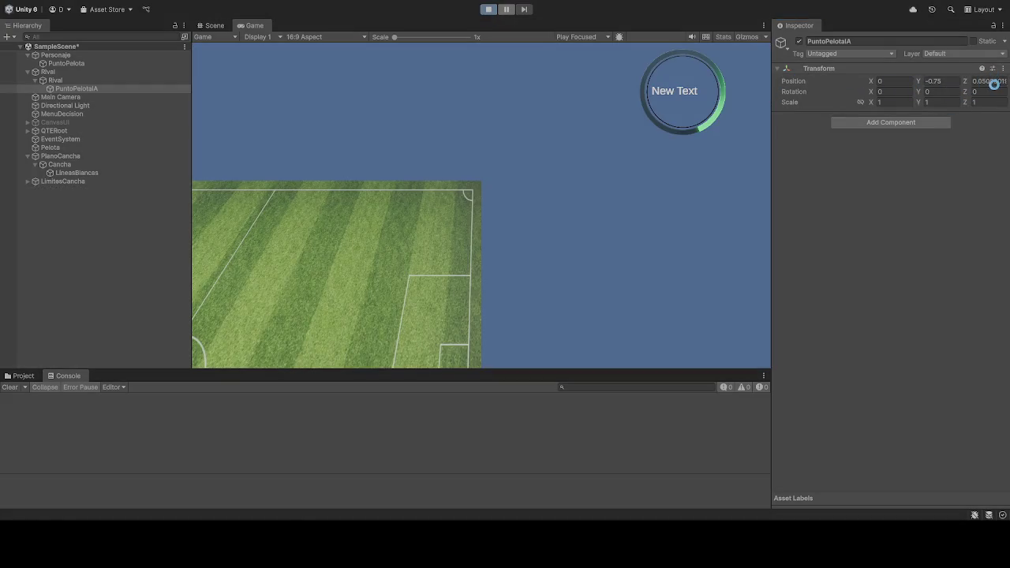
{"action": "left_click", "coordinate": [985, 82]}
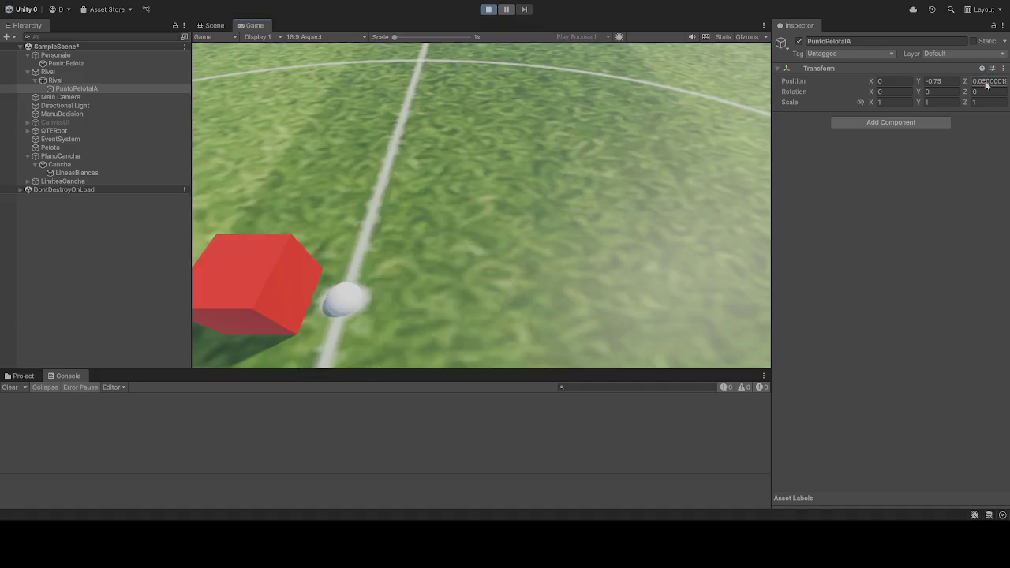
{"action": "type", "text": "1"}
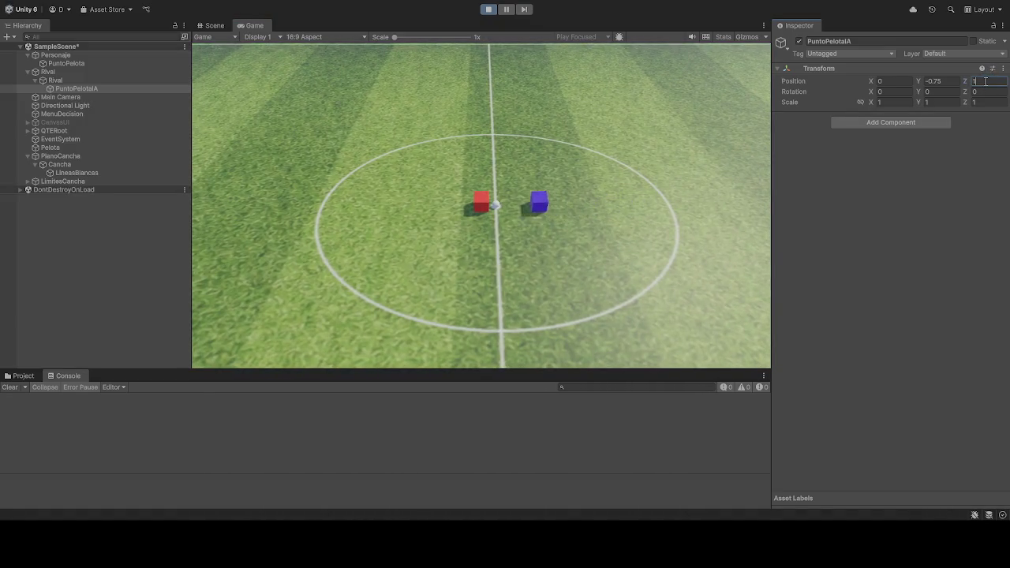
{"action": "key", "text": "BackSpace"}
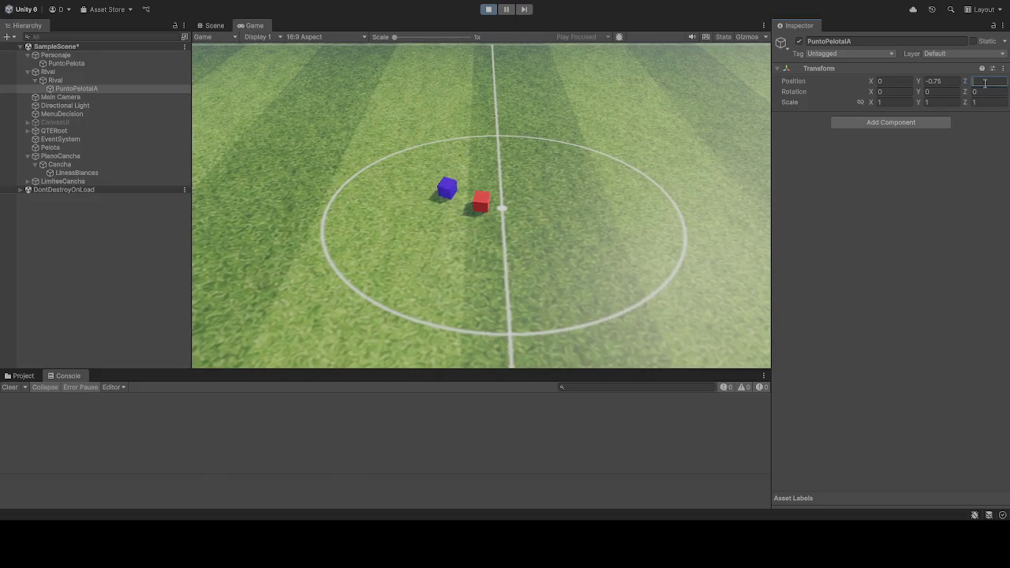
{"action": "type", "text": "2"}
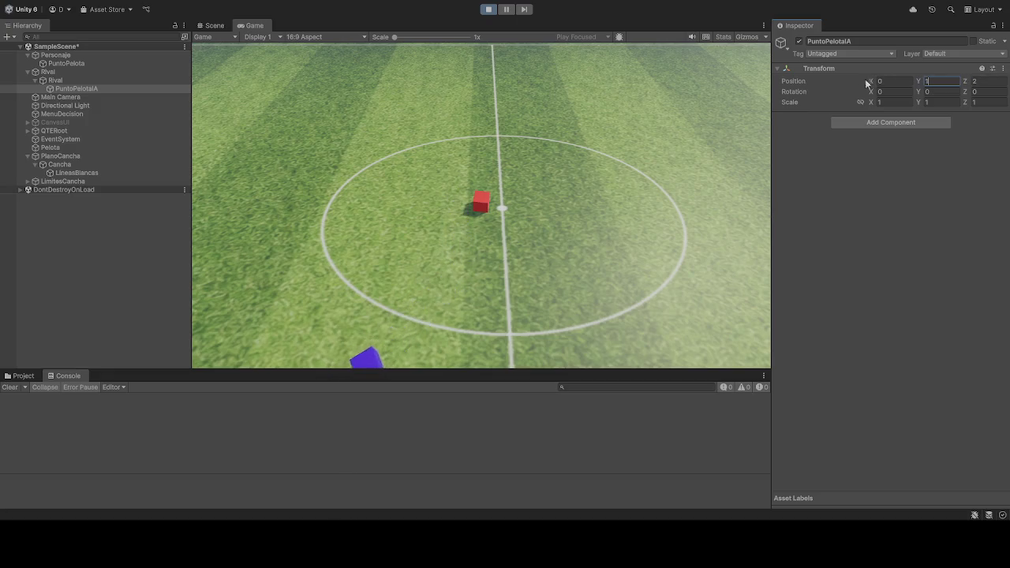
{"action": "left_click", "coordinate": [487, 10]}
Step: Select PuntoPelotaIA and set its Transform Y position to 0
{"action": "left_click", "coordinate": [87, 88]}
{"action": "left_click", "coordinate": [935, 81]}
{"action": "type", "text": "0"}
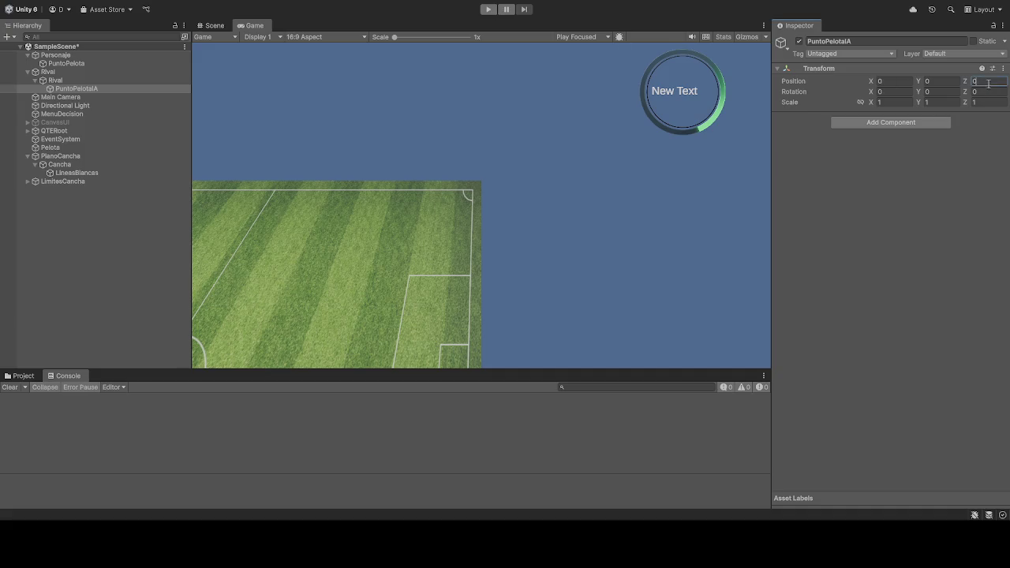
Step: Start a playtest, try a new Z value for PuntoPelotaIA, clear it, and stop
{"action": "left_click", "coordinate": [488, 9]}
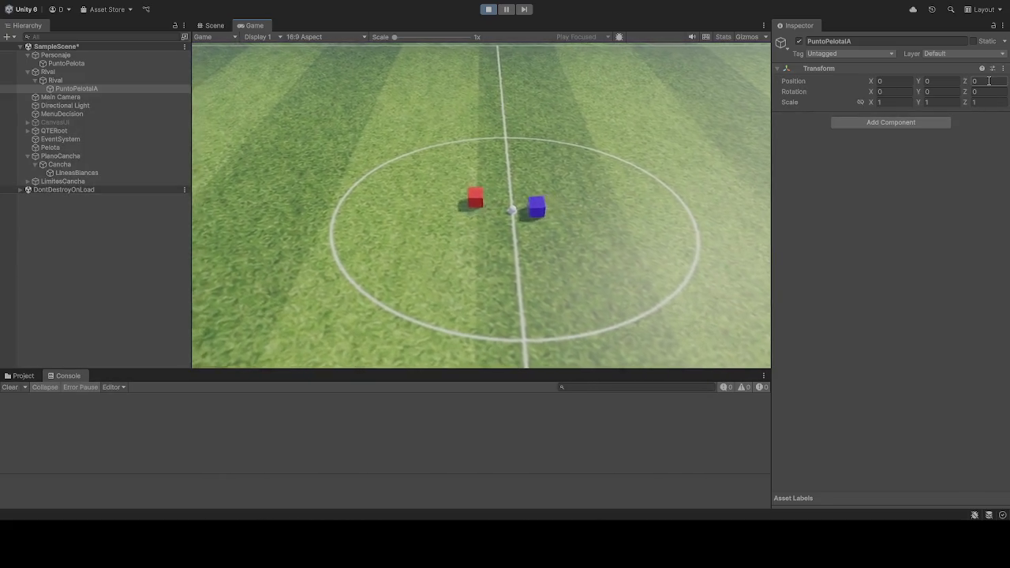
{"action": "left_click", "coordinate": [989, 80]}
{"action": "type", "text": "01"}
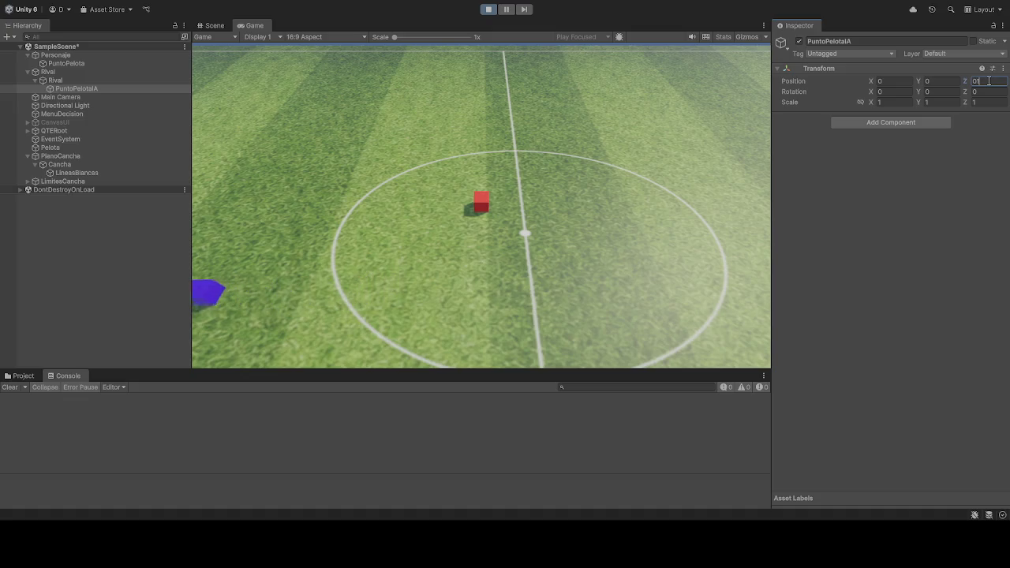
{"action": "key", "text": "BackSpace"}
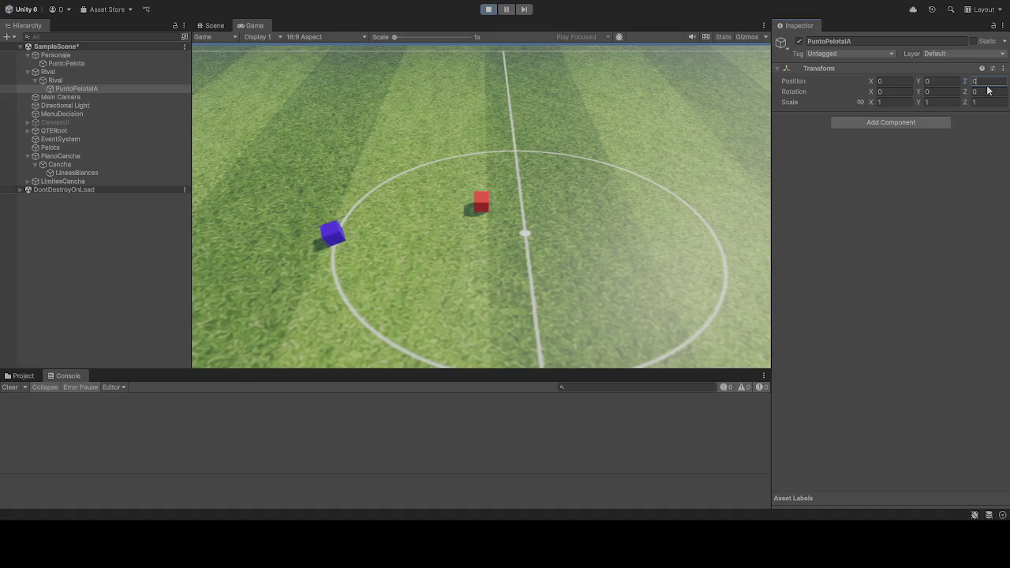
{"action": "type", "text": "5"}
{"action": "key", "text": "BackSpace"}
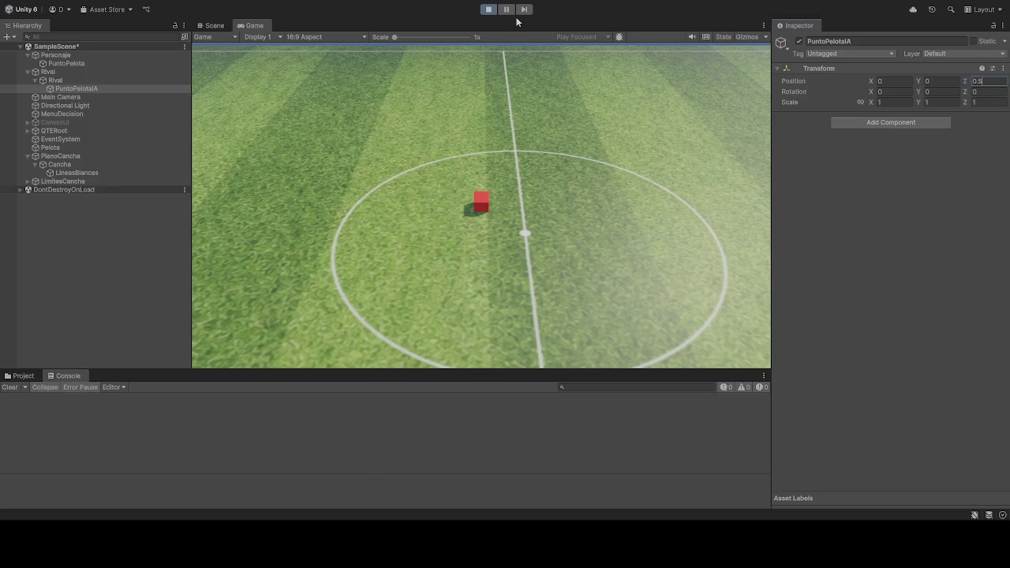
{"action": "left_click", "coordinate": [490, 10]}
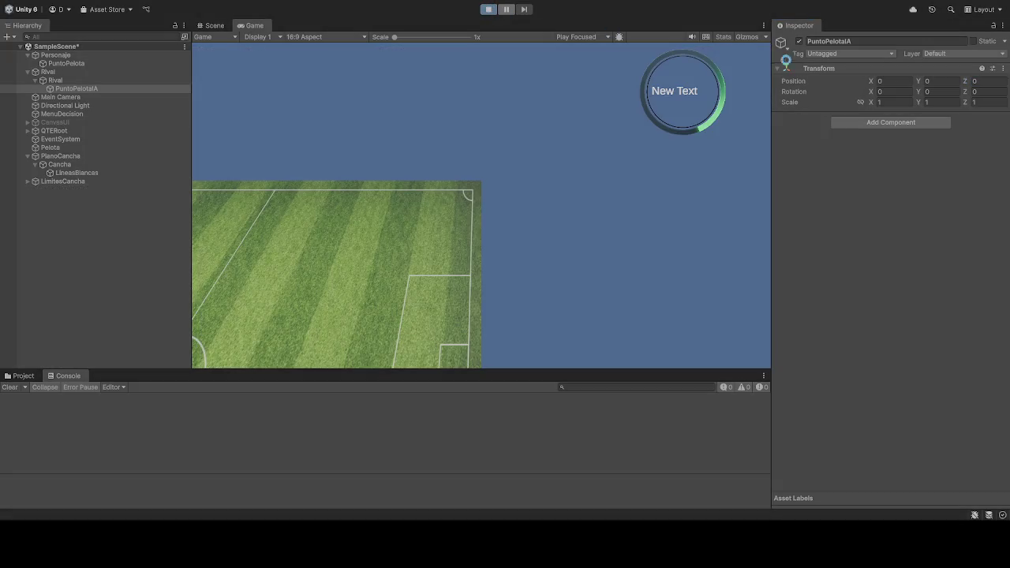
Step: Retest PuntoPelotaIA at Z 0.55, then at Z 0.75 and Y -0.5, and pause
{"action": "left_click", "coordinate": [988, 82]}
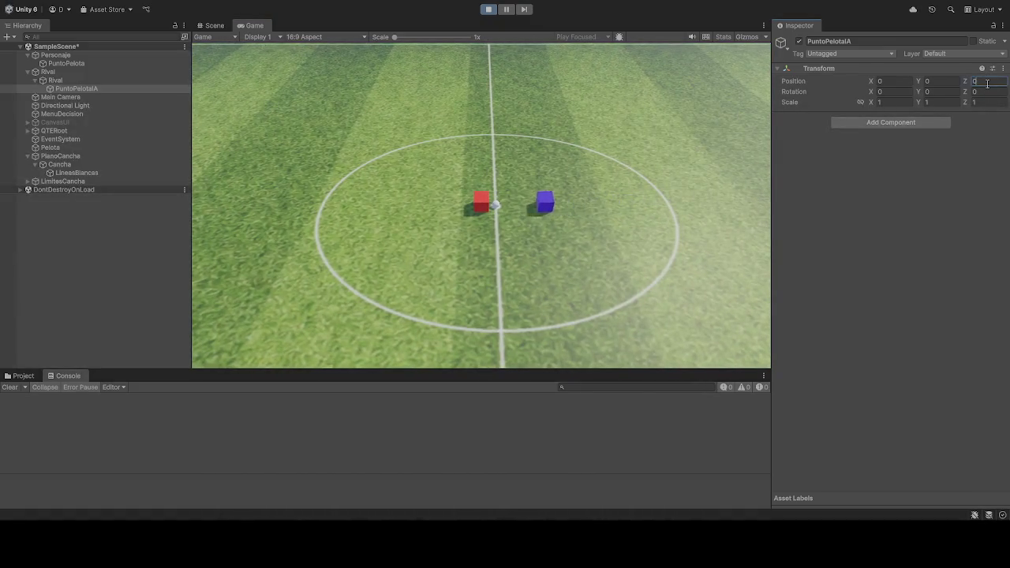
{"action": "type", "text": "0."}
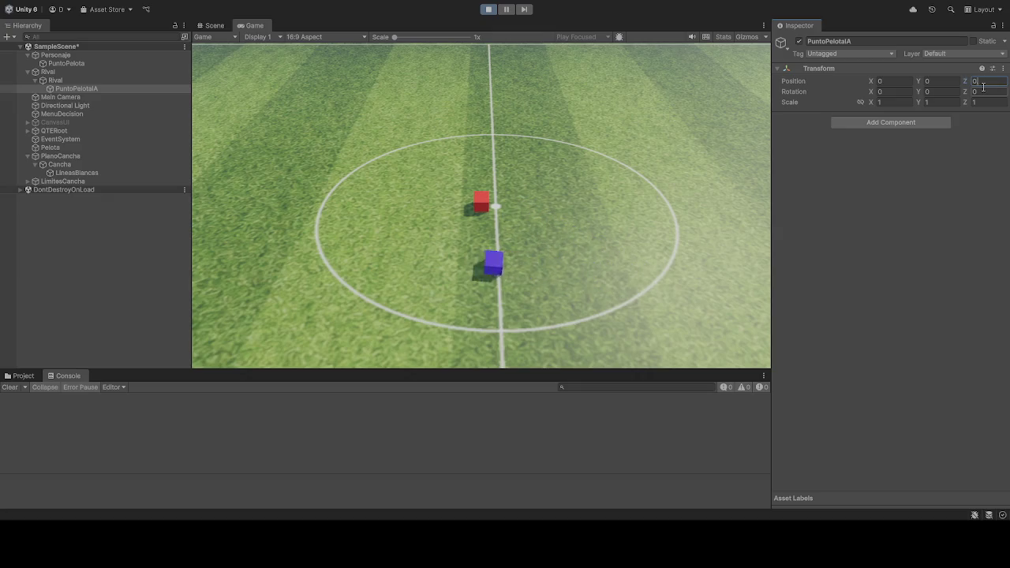
{"action": "type", "text": "55"}
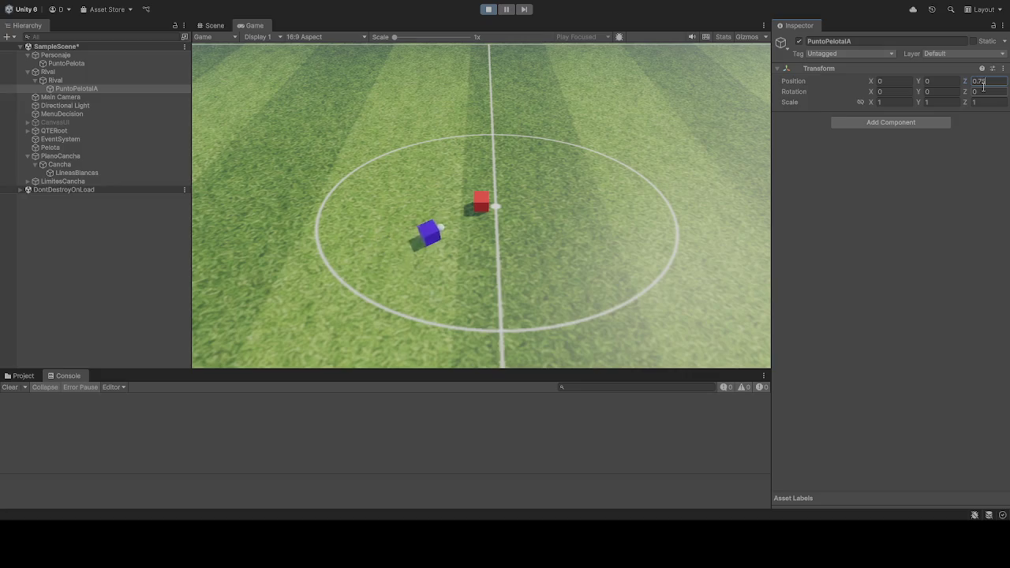
{"action": "left_click", "coordinate": [489, 11]}
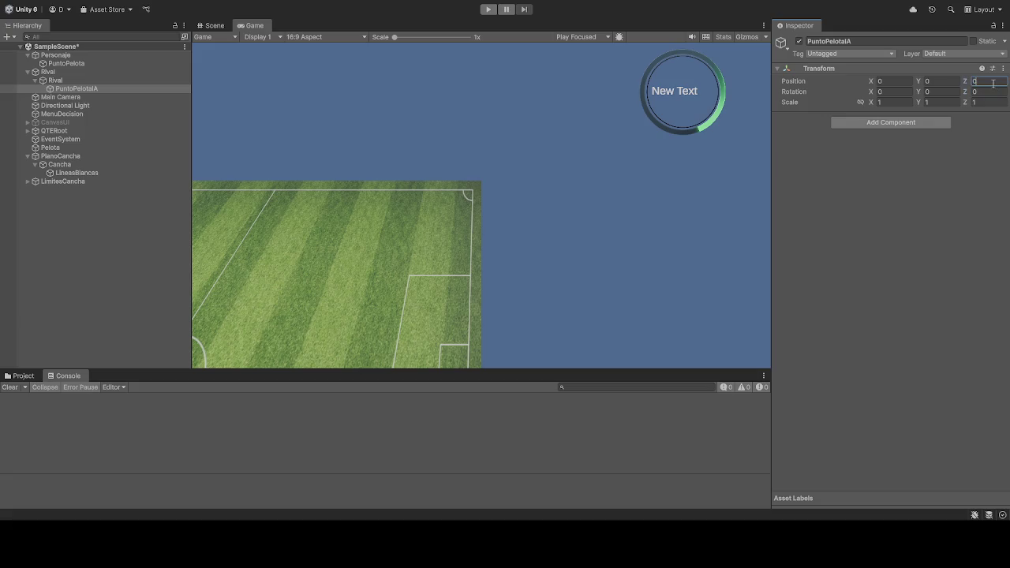
{"action": "left_click", "coordinate": [488, 11]}
{"action": "type", "text": ".5"}
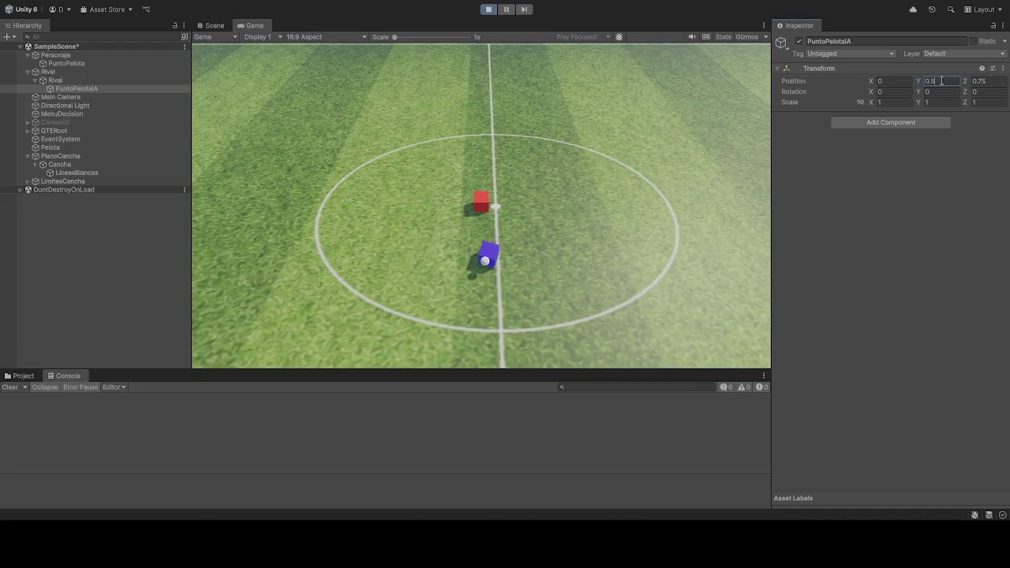
{"action": "type", "text": "-"}
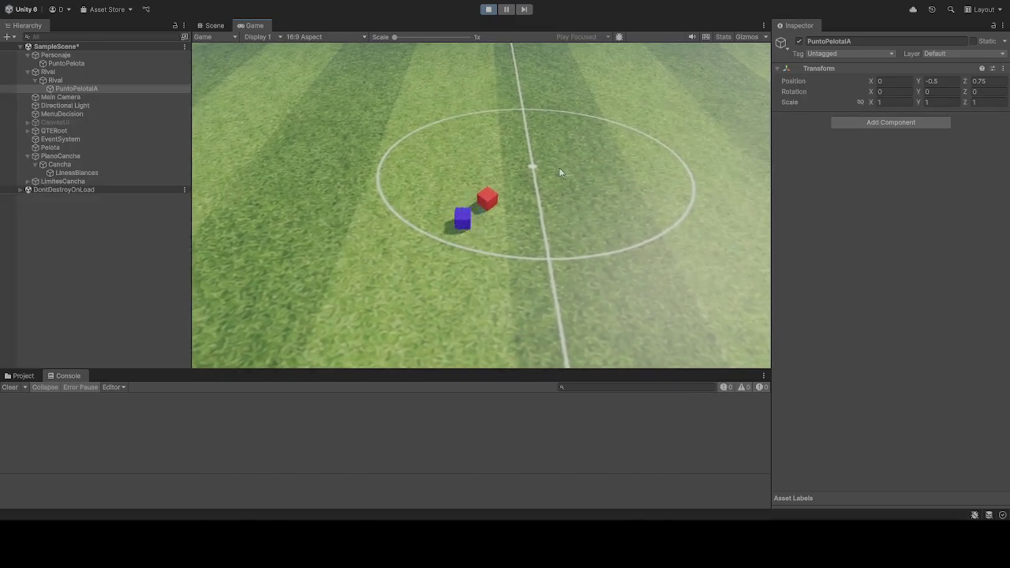
{"action": "left_click", "coordinate": [507, 10]}
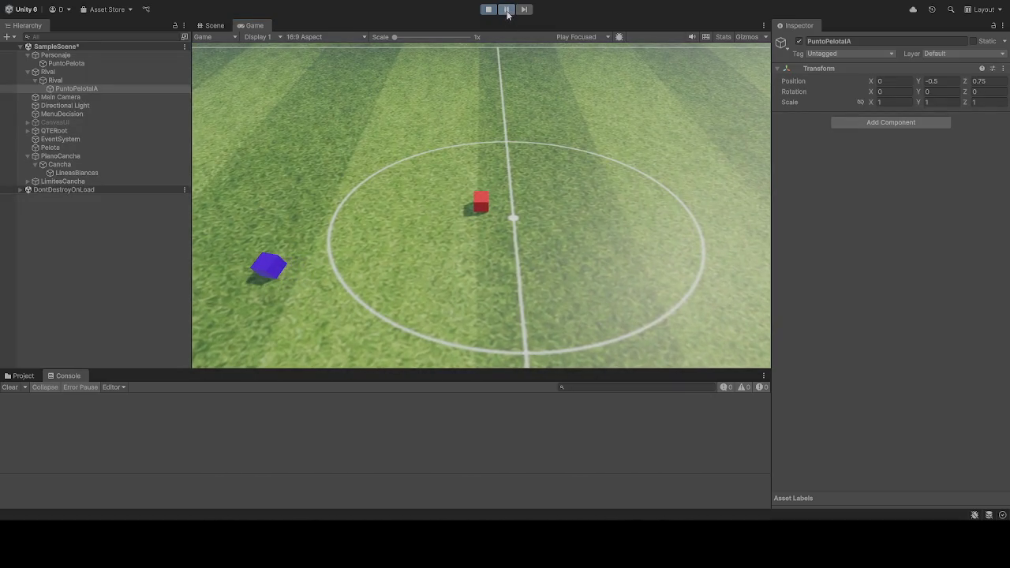
Step: In the Scene view, frame PuntoPelotaIA and try a Y offset of -0.3
{"action": "left_click", "coordinate": [214, 26]}
{"action": "mouse_move", "coordinate": [567, 237]}
{"action": "left_mouse_down"}
{"action": "mouse_move", "coordinate": [624, 203]}
{"action": "mouse_move", "coordinate": [649, 218]}
{"action": "mouse_move", "coordinate": [640, 223]}
{"action": "mouse_move", "coordinate": [690, 213]}
{"action": "left_mouse_up"}
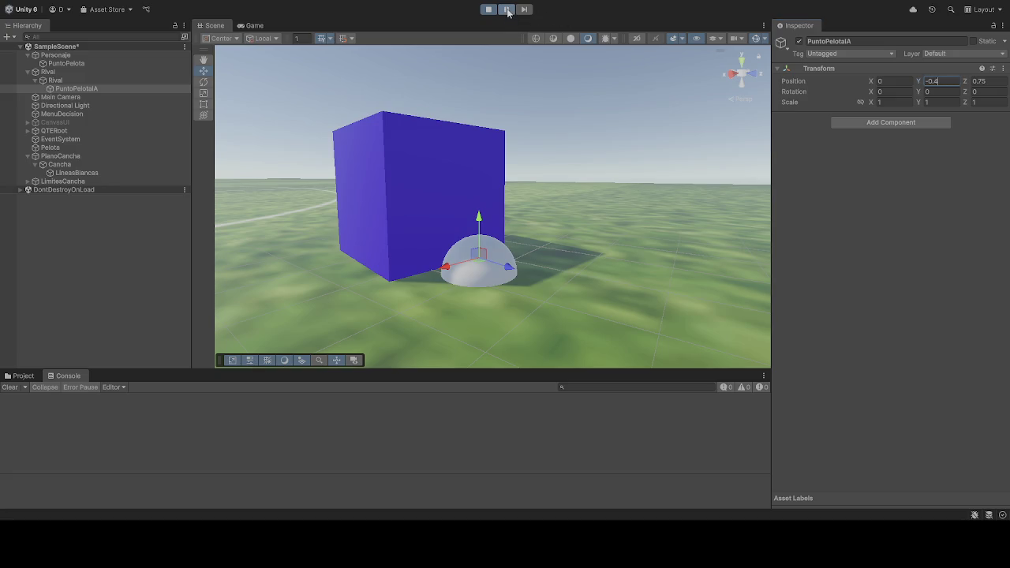
{"action": "key", "text": "Return"}
{"action": "key", "text": "f"}
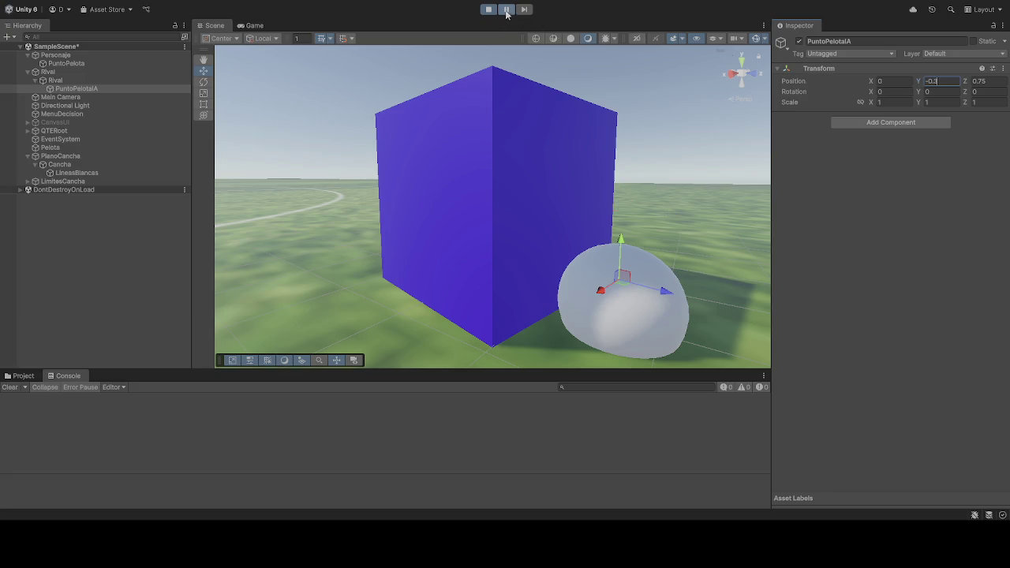
{"action": "key", "text": "Return"}
{"action": "key", "text": "f"}
Step: Try Y -0.2, step the paused game, and inspect the ball beside the blue cube
{"action": "mouse_move", "coordinate": [522, 206]}
{"action": "left_mouse_down"}
{"action": "mouse_move", "coordinate": [744, 235]}
{"action": "mouse_move", "coordinate": [584, 247]}
{"action": "mouse_move", "coordinate": [589, 269]}
{"action": "mouse_move", "coordinate": [645, 270]}
{"action": "mouse_move", "coordinate": [692, 244]}
{"action": "mouse_move", "coordinate": [680, 178]}
{"action": "left_mouse_up"}
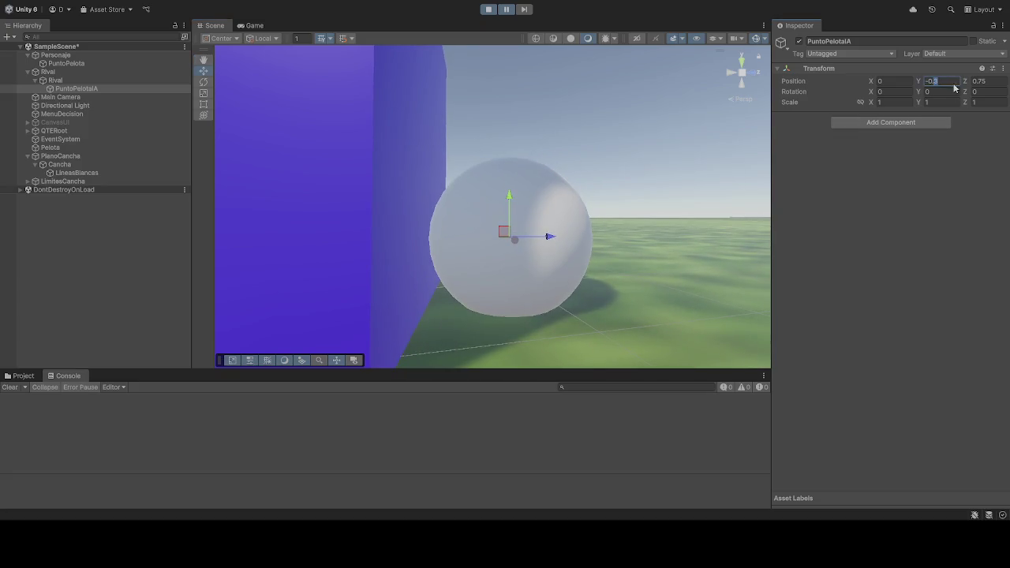
{"action": "type", "text": "-0.2"}
{"action": "key", "text": "Return"}
{"action": "left_click", "coordinate": [506, 9]}
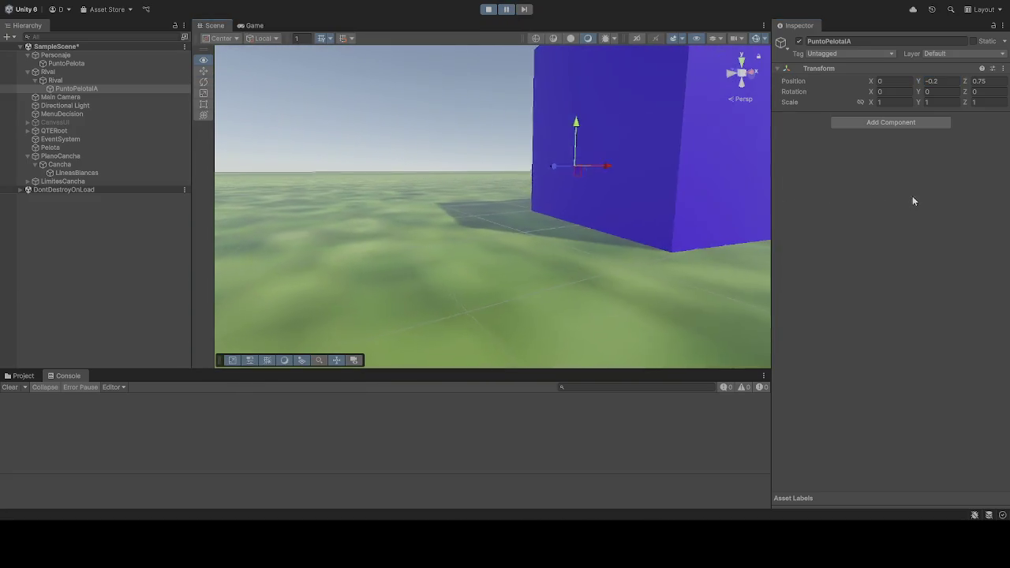
{"action": "mouse_move", "coordinate": [394, 197]}
{"action": "left_mouse_down", "text": "alt"}
{"action": "mouse_move", "coordinate": [257, 210]}
{"action": "mouse_move", "coordinate": [228, 158]}
{"action": "mouse_move", "coordinate": [335, 174]}
{"action": "mouse_move", "coordinate": [406, 216]}
{"action": "mouse_move", "coordinate": [498, 187]}
{"action": "mouse_move", "coordinate": [489, 192]}
{"action": "left_mouse_up", "text": "alt"}
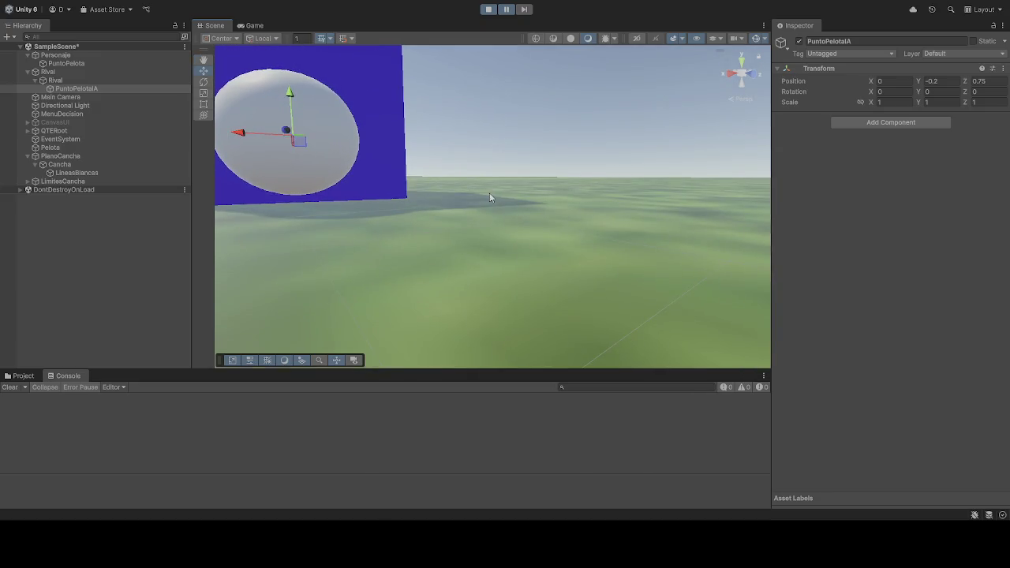
{"action": "key", "text": "f"}
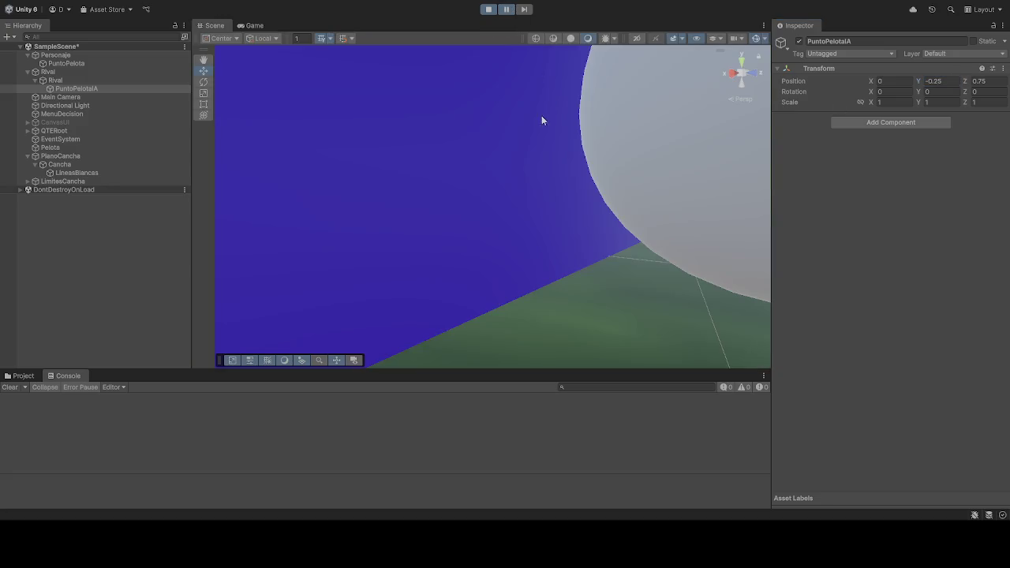
{"action": "mouse_move", "coordinate": [541, 115]}
{"action": "left_mouse_down", "text": "alt"}
{"action": "mouse_move", "coordinate": [595, 153]}
{"action": "mouse_move", "coordinate": [555, 148]}
{"action": "mouse_move", "coordinate": [666, 133]}
{"action": "left_mouse_up", "text": "alt"}
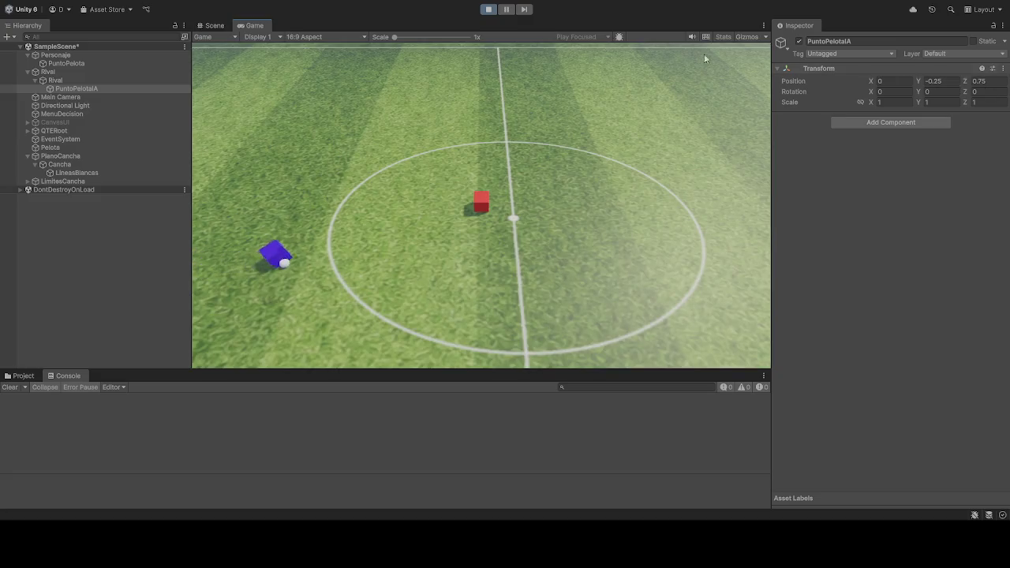
Step: Playtest the rival carrying the ball with PuntoPelotaIA at 0, -0.25, 0.75, then stop
{"action": "left_click", "coordinate": [494, 10]}
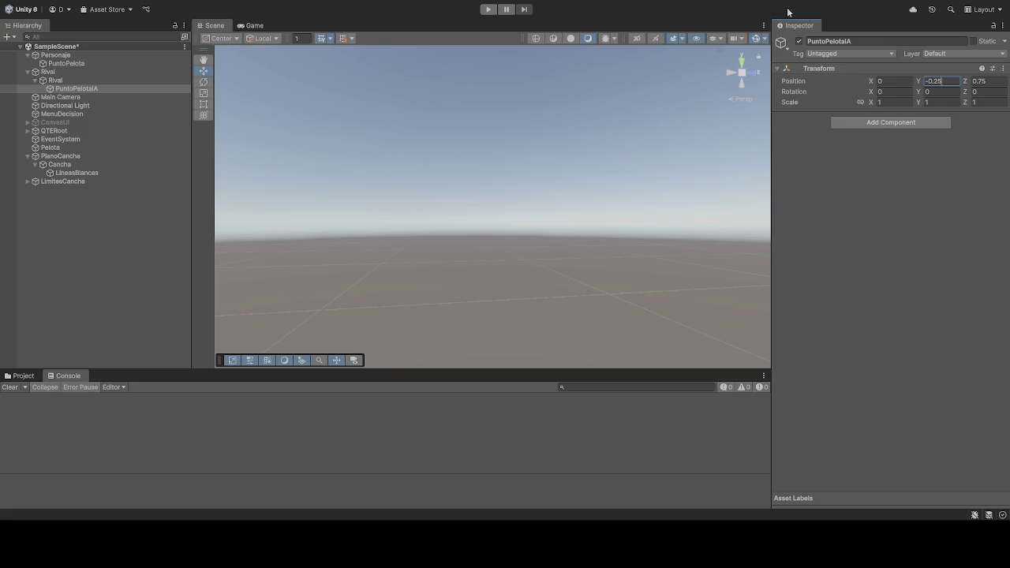
{"action": "left_click", "coordinate": [489, 9]}
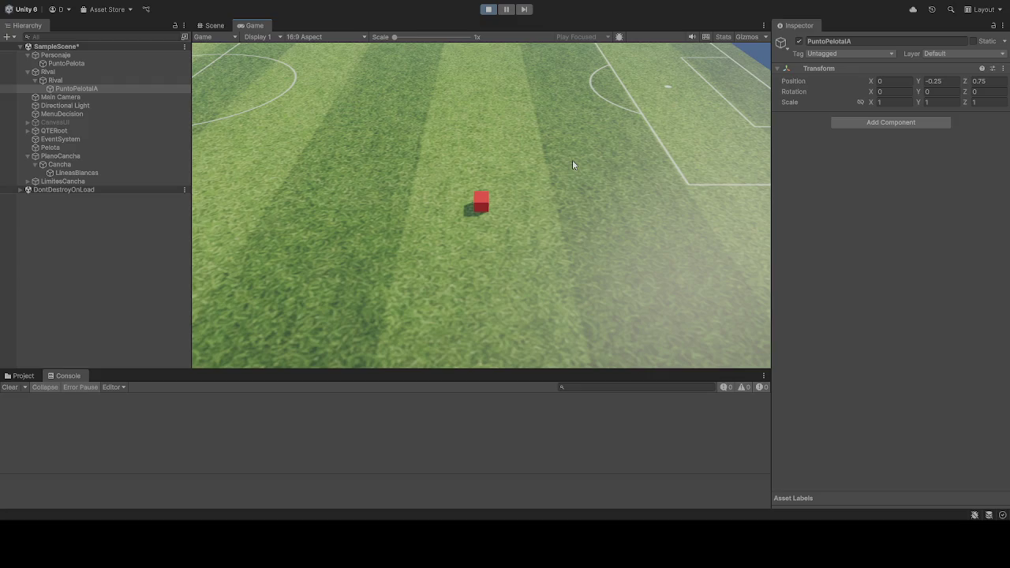
{"action": "left_click", "coordinate": [487, 12]}
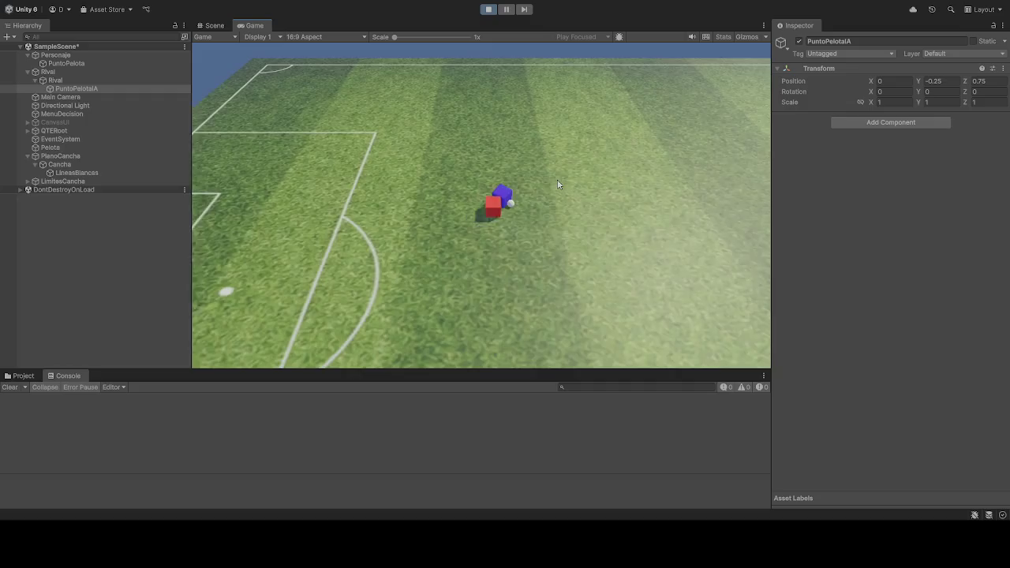
{"action": "left_click", "coordinate": [488, 8]}
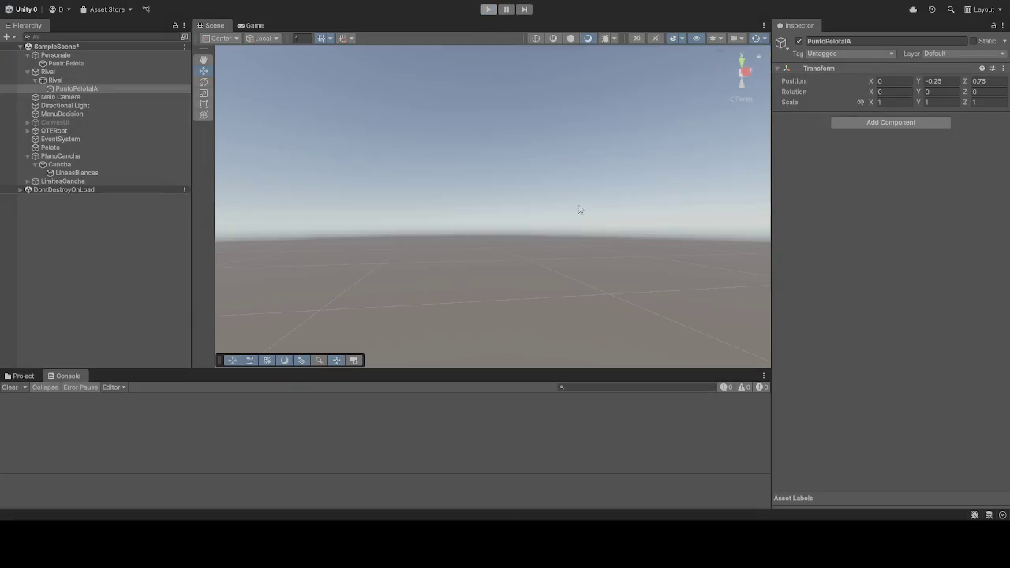
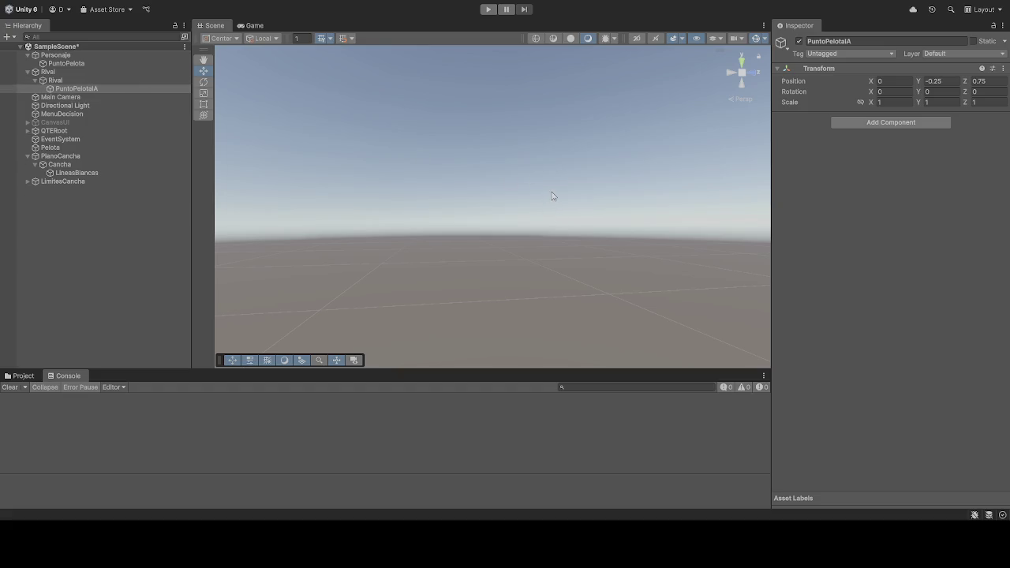
Step: Orbit the view to the pitch, then run and stop a quick play test
{"action": "mouse_move", "coordinate": [539, 195]}
{"action": "left_mouse_down"}
{"action": "mouse_move", "coordinate": [480, 234]}
{"action": "mouse_move", "coordinate": [315, 255]}
{"action": "mouse_move", "coordinate": [241, 202]}
{"action": "mouse_move", "coordinate": [216, 232]}
{"action": "mouse_move", "coordinate": [230, 289]}
{"action": "mouse_move", "coordinate": [196, 350]}
{"action": "mouse_move", "coordinate": [222, 357]}
{"action": "mouse_move", "coordinate": [212, 309]}
{"action": "mouse_move", "coordinate": [205, 339]}
{"action": "left_mouse_up"}
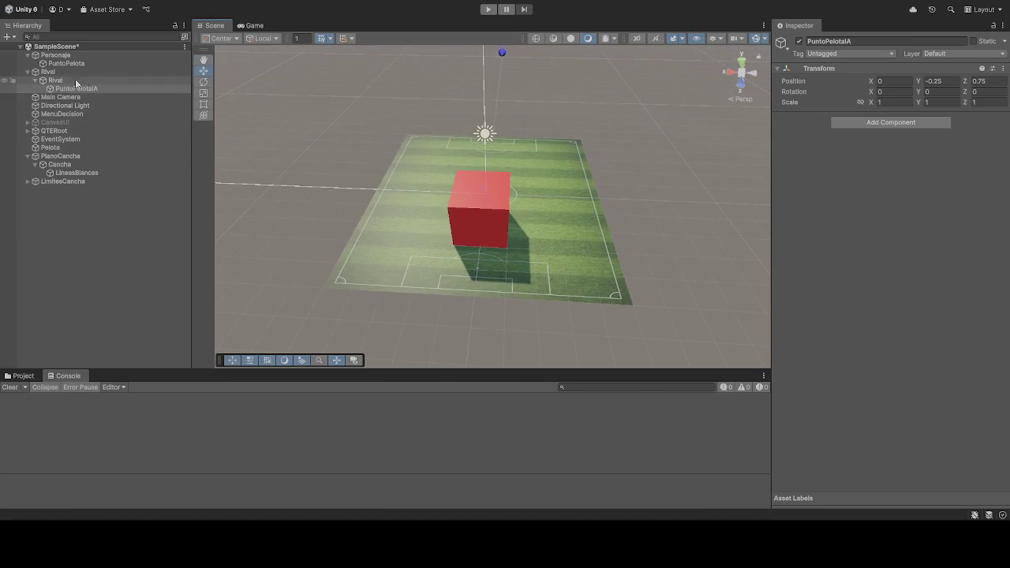
{"action": "left_click", "coordinate": [486, 10]}
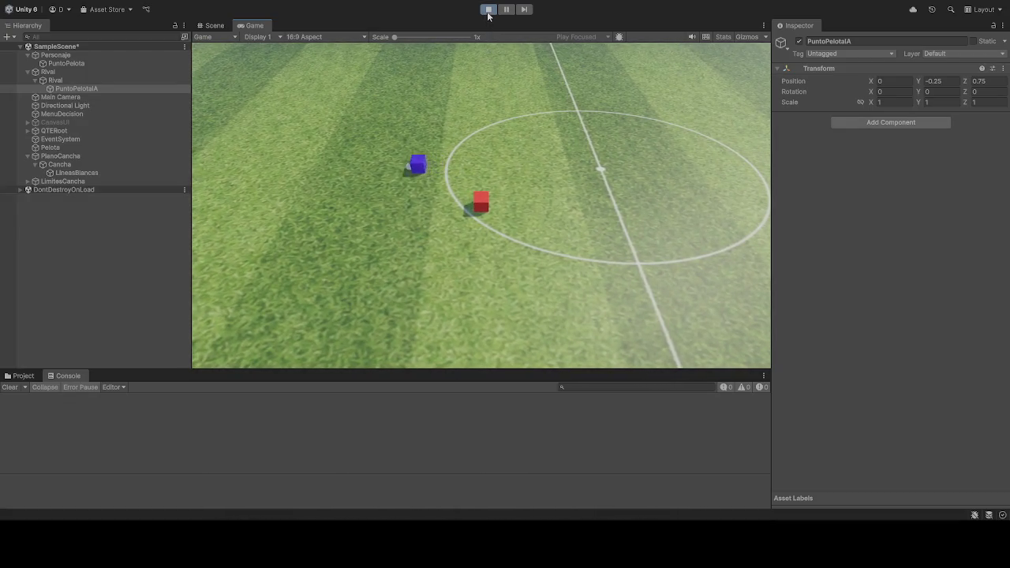
{"action": "left_click", "coordinate": [487, 11]}
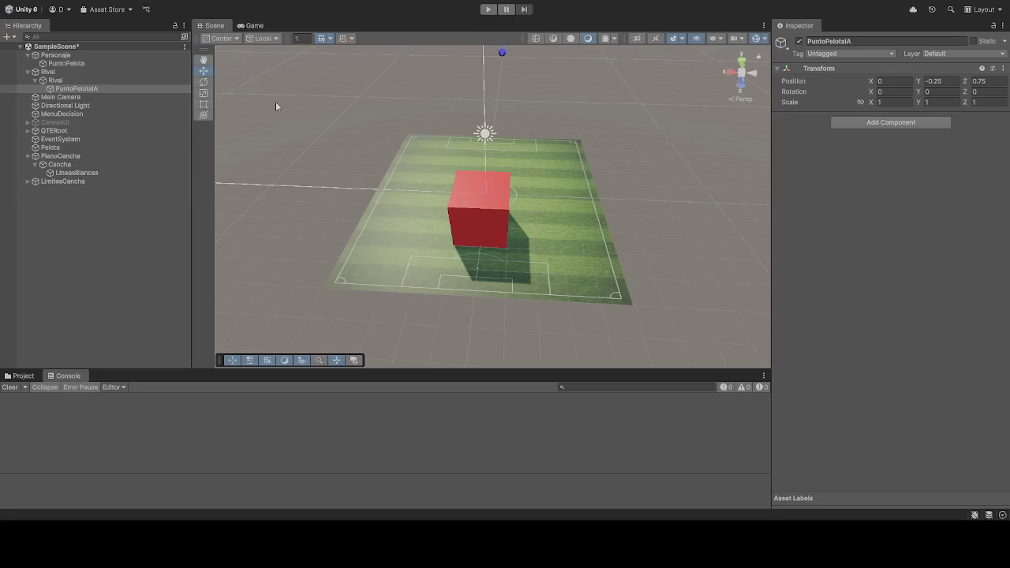
Step: Drag Cancha into the Rival cube's Rival IA Cancha field, then play-test again
{"action": "left_click", "coordinate": [99, 64]}
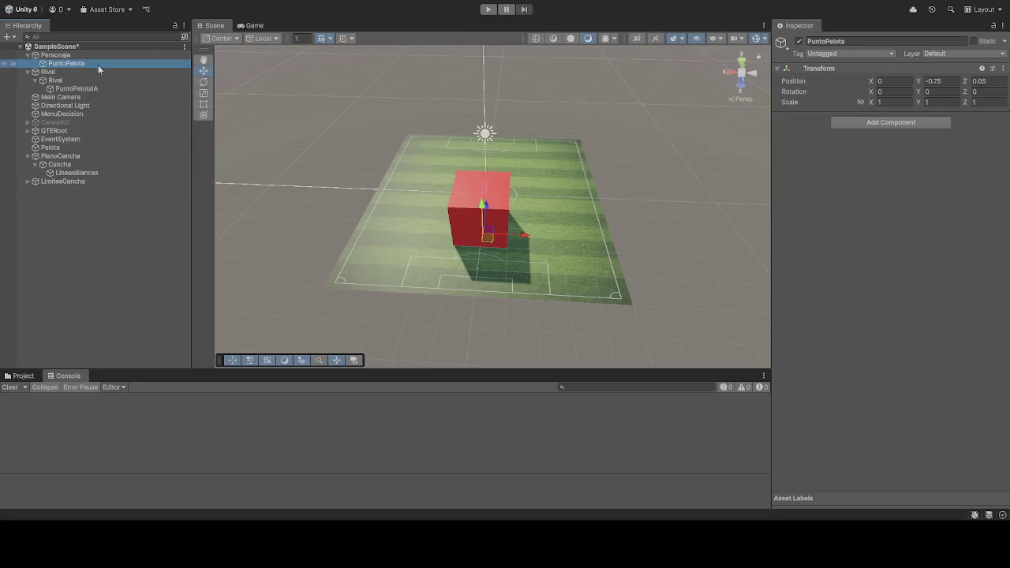
{"action": "left_click", "coordinate": [67, 74]}
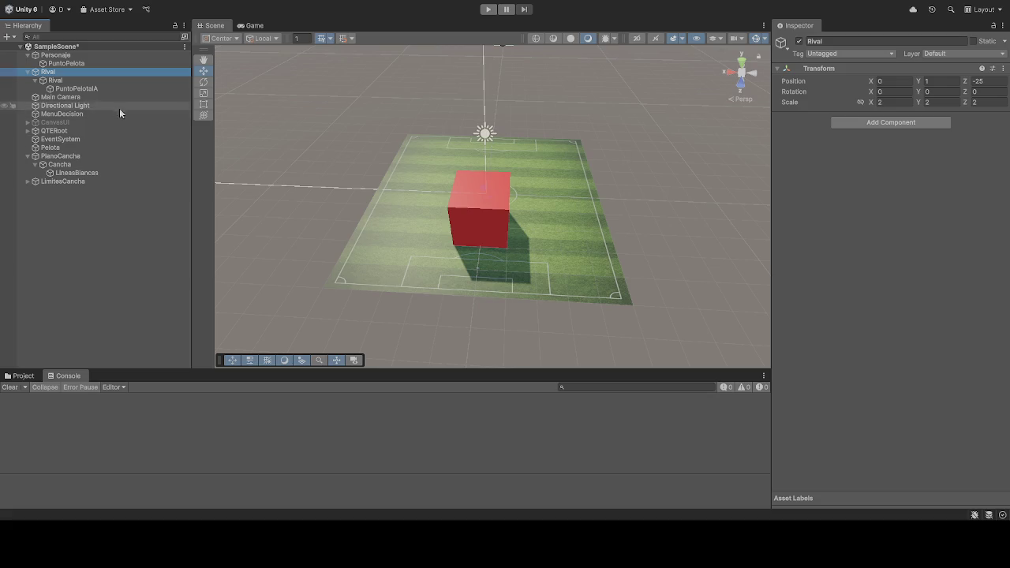
{"action": "left_click", "coordinate": [85, 90]}
{"action": "left_click", "coordinate": [68, 80]}
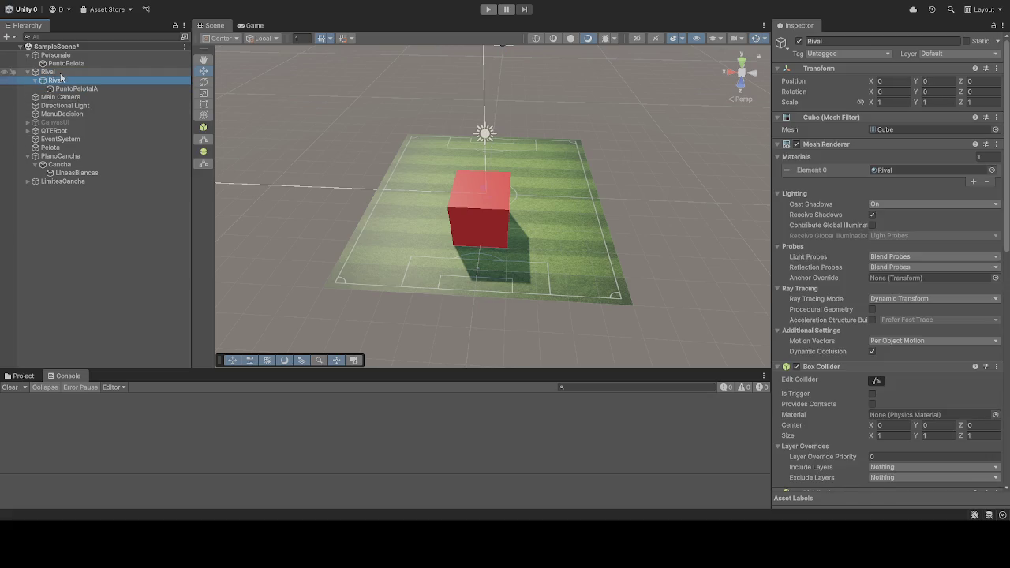
{"action": "scroll", "coordinate": [906, 237], "scroll_direction": "down", "scroll_amount": 15}
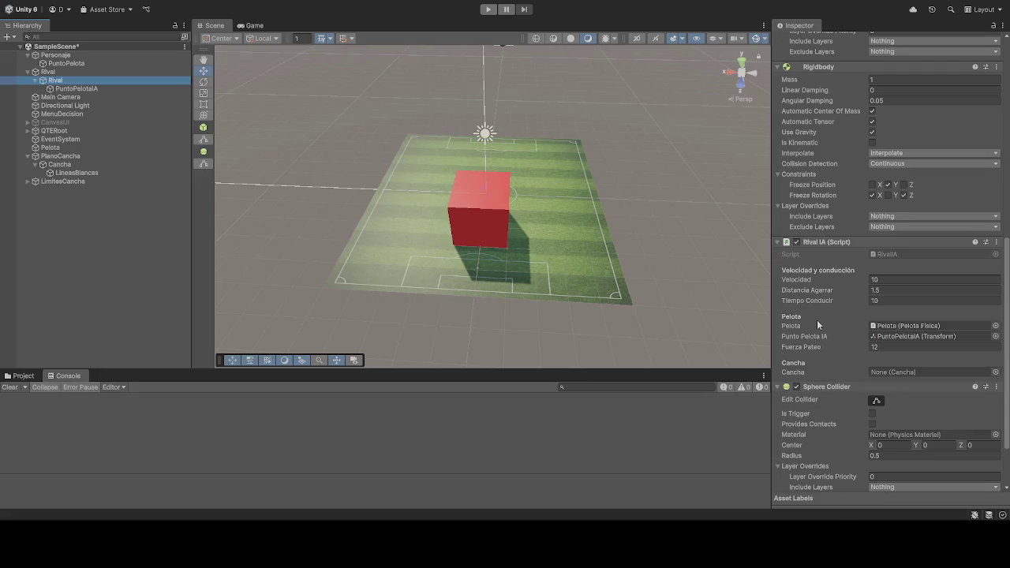
{"action": "left_click_drag", "start_coordinate": [63, 164], "coordinate": [907, 372]}
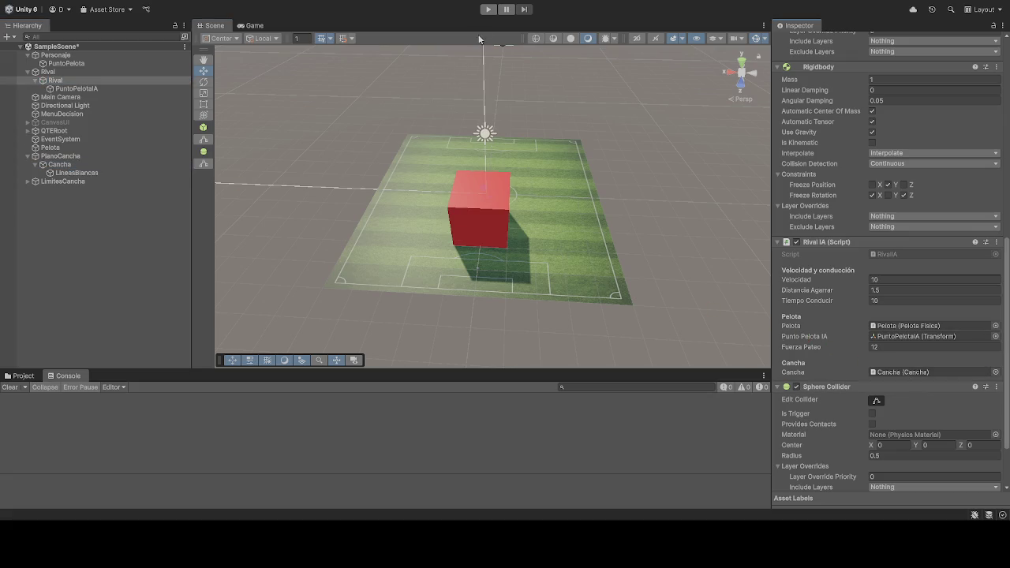
{"action": "left_click", "coordinate": [488, 9]}
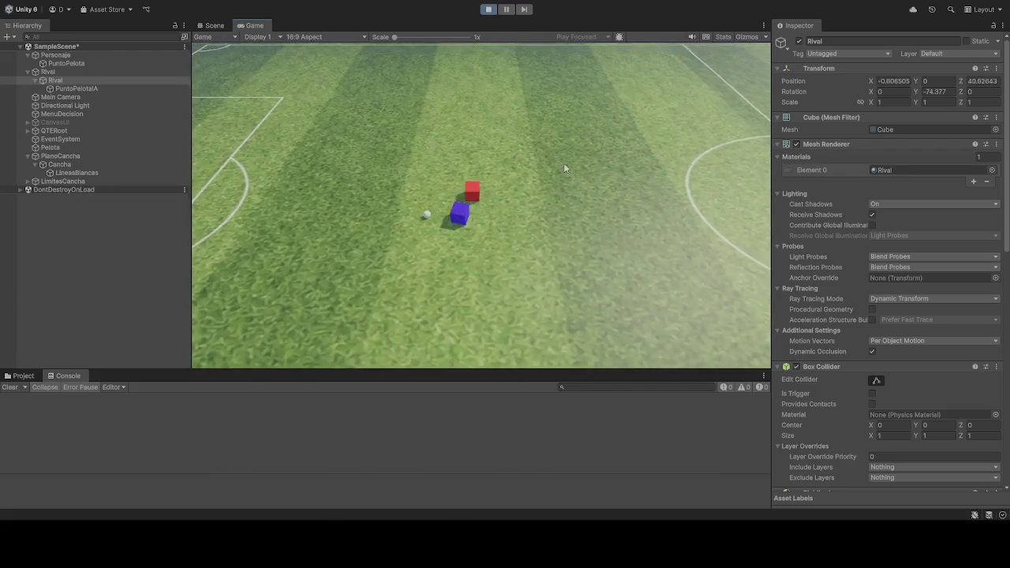
{"action": "left_click", "coordinate": [488, 9]}
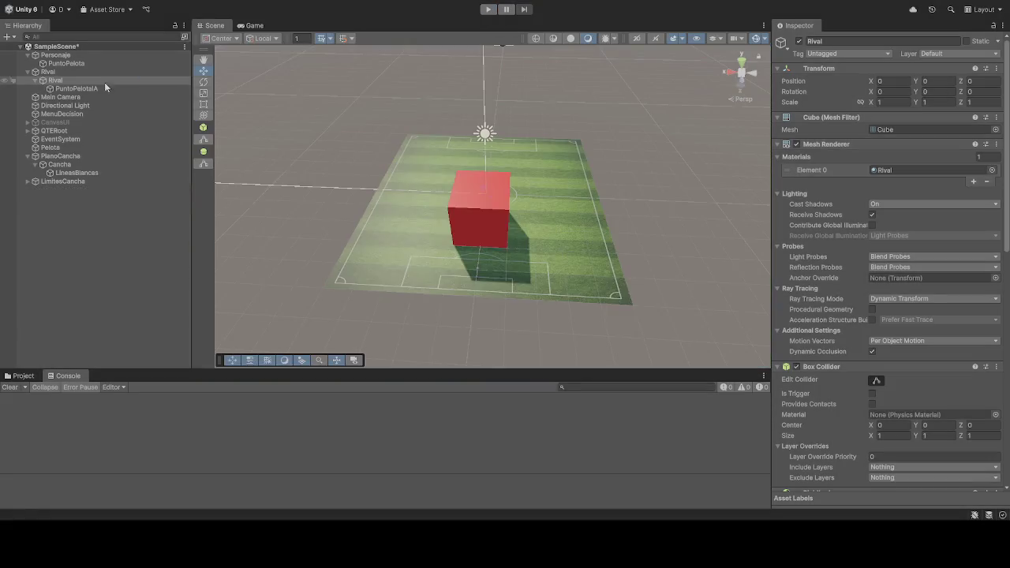
{"action": "left_click", "coordinate": [71, 89]}
{"action": "left_click", "coordinate": [53, 80]}
{"action": "scroll", "coordinate": [831, 284], "scroll_direction": "down", "scroll_amount": 5}
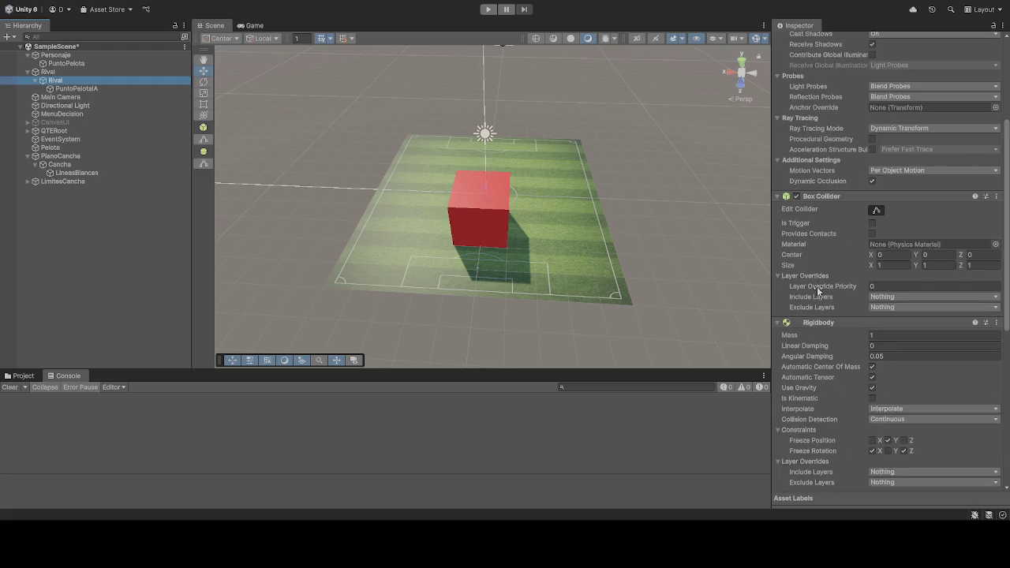
{"action": "scroll", "coordinate": [814, 288], "scroll_direction": "down", "scroll_amount": 8}
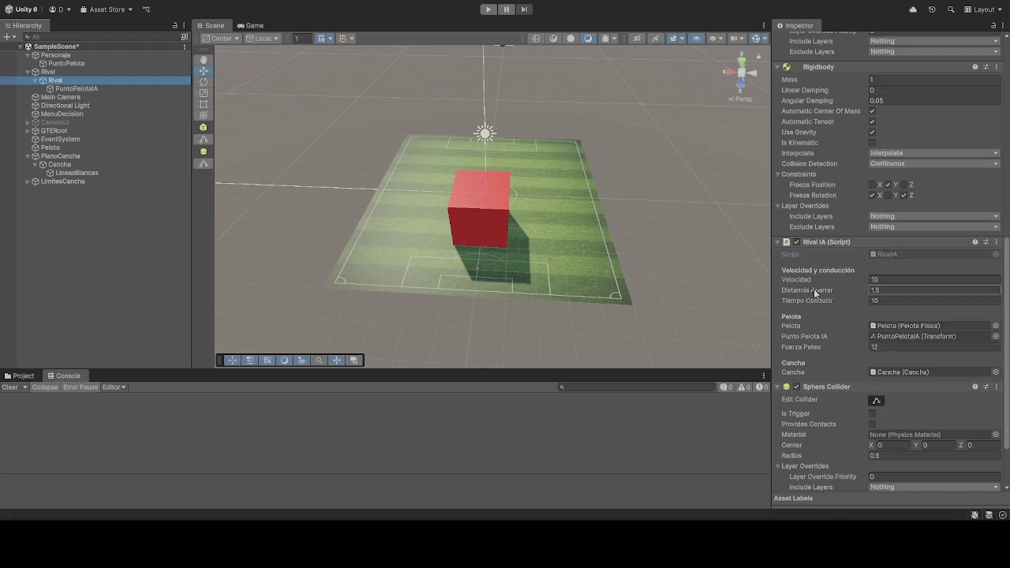
{"action": "scroll", "coordinate": [818, 306], "scroll_direction": "down", "scroll_amount": 2}
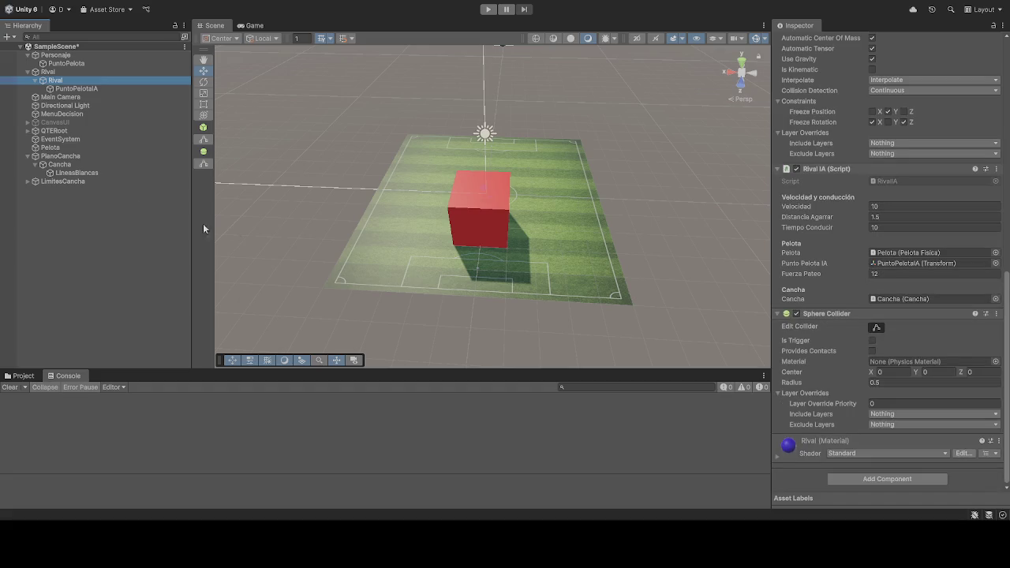
{"action": "left_click", "coordinate": [56, 55]}
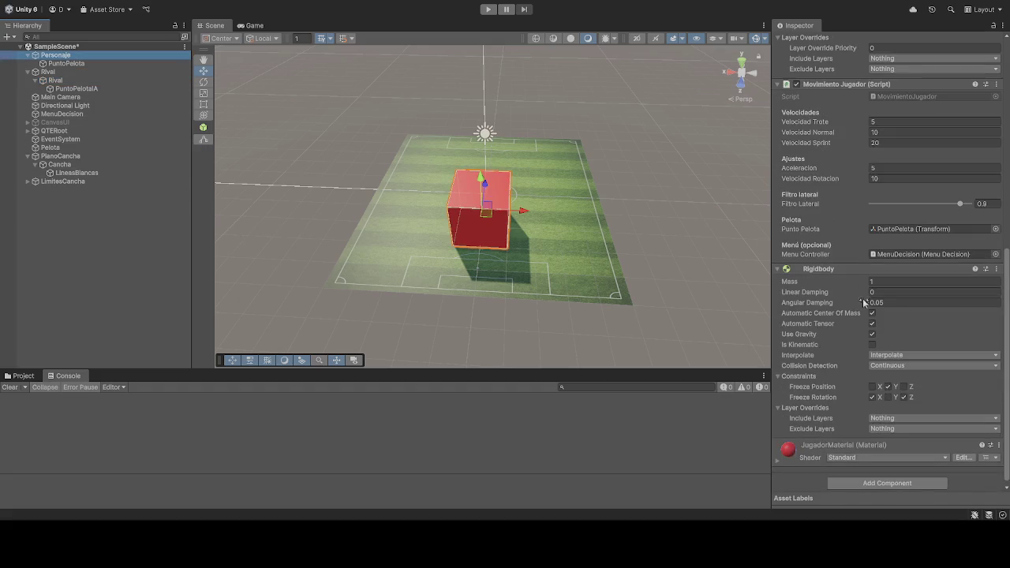
{"action": "scroll", "coordinate": [820, 346], "scroll_direction": "up", "scroll_amount": 4}
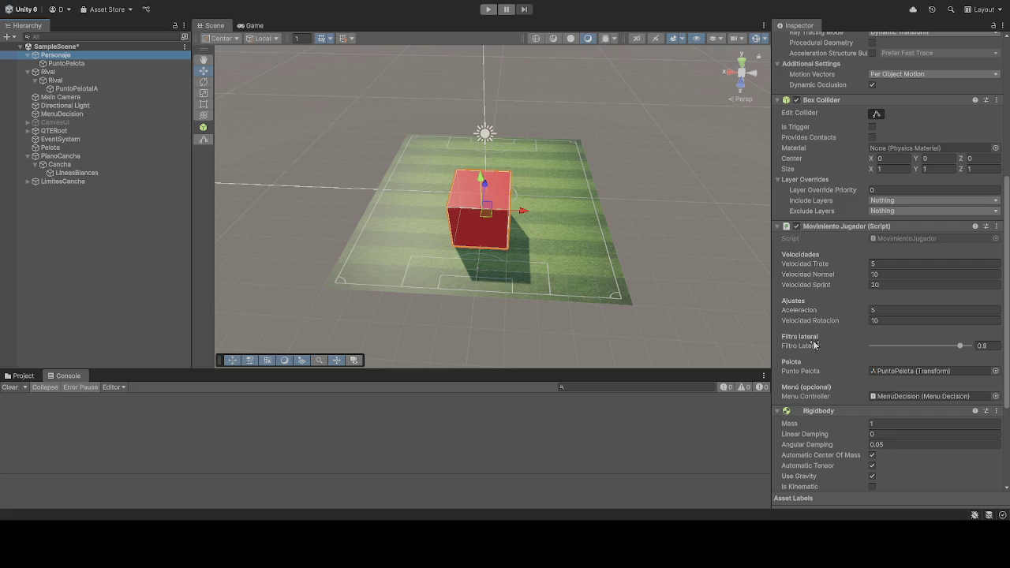
{"action": "left_click", "coordinate": [76, 83]}
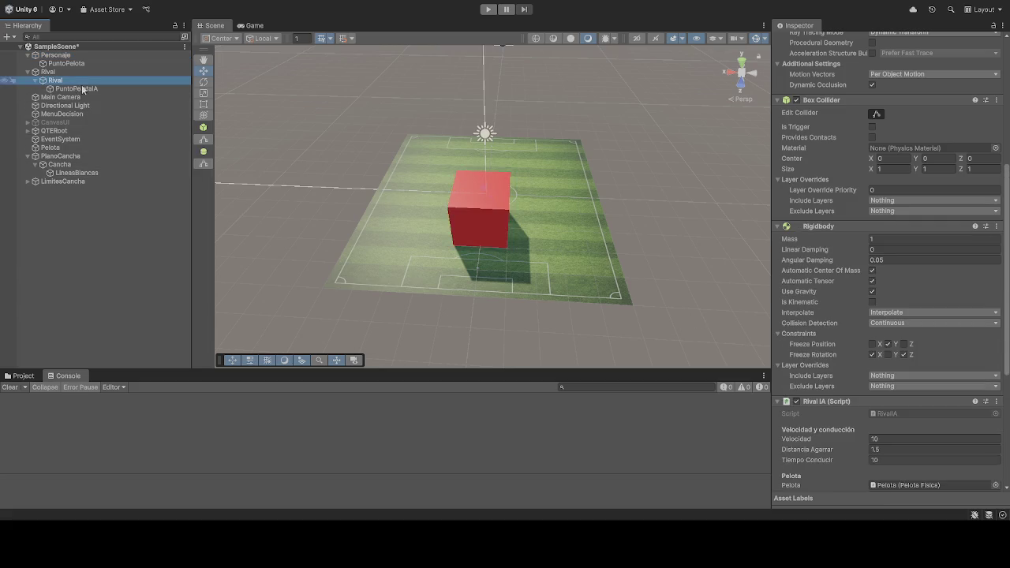
{"action": "scroll", "coordinate": [820, 363], "scroll_direction": "down", "scroll_amount": 4}
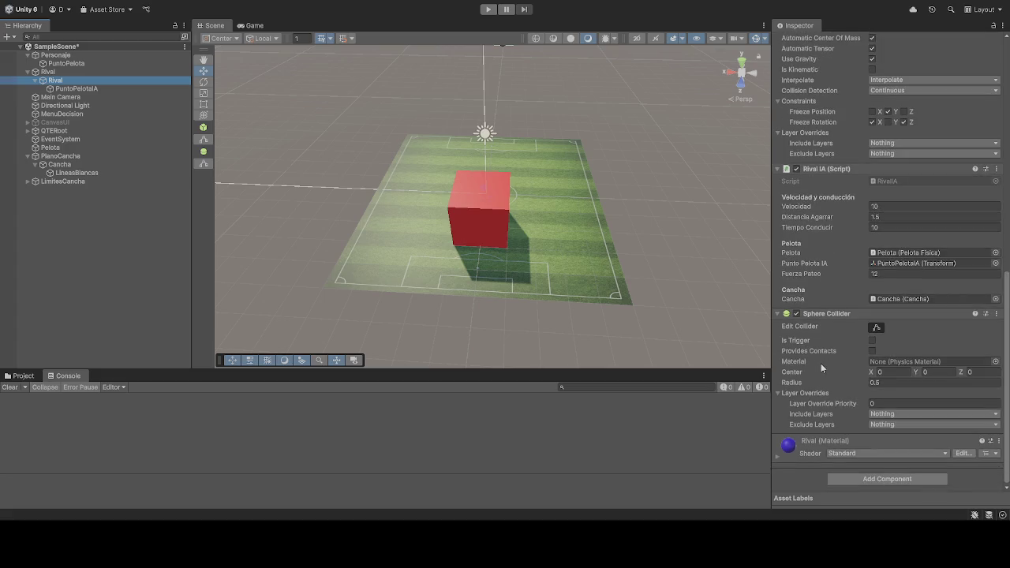
{"action": "left_click", "coordinate": [83, 89]}
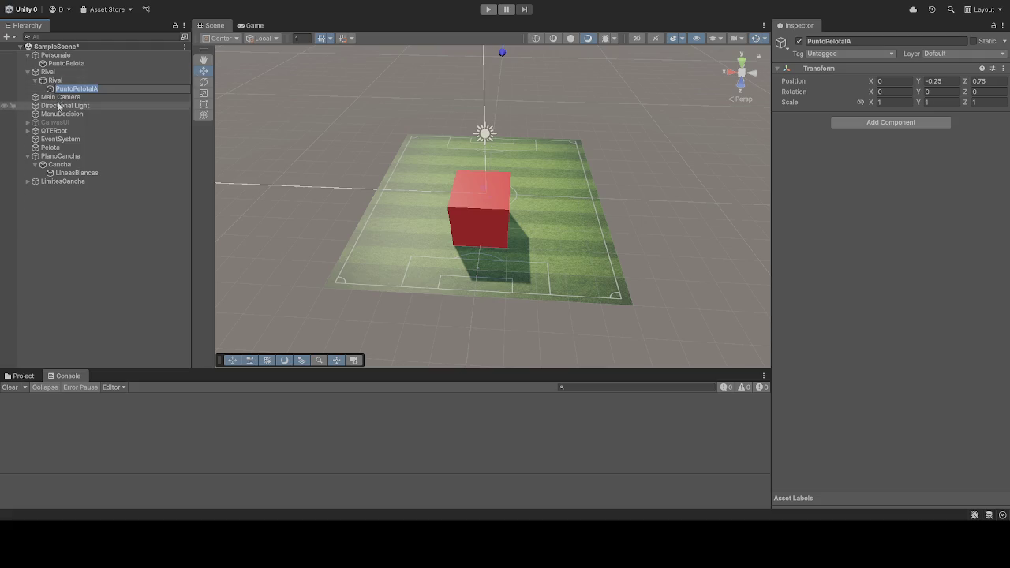
{"action": "left_click", "coordinate": [62, 83]}
{"action": "scroll", "coordinate": [852, 332], "scroll_direction": "down", "scroll_amount": 5}
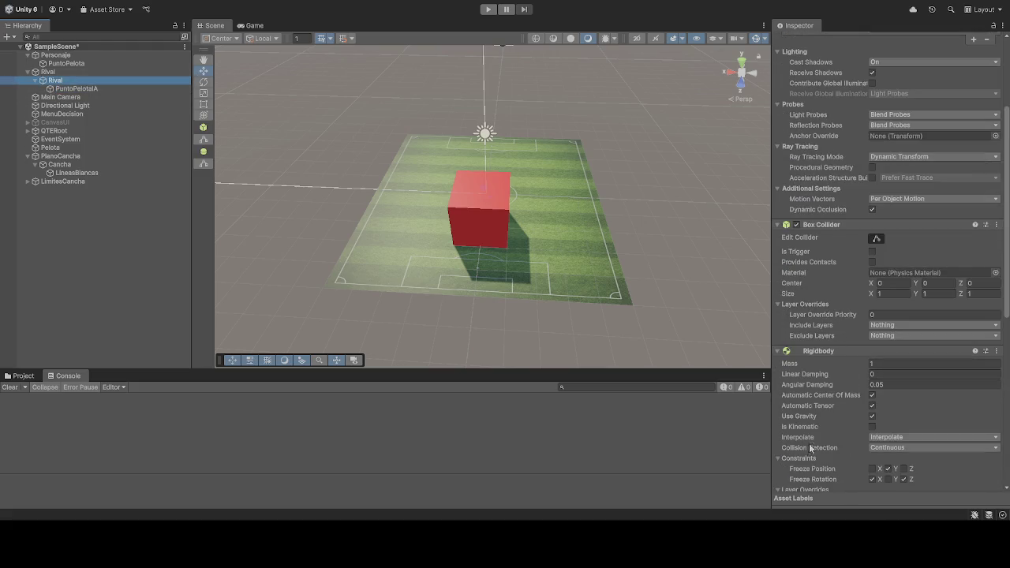
{"action": "scroll", "coordinate": [848, 415], "scroll_direction": "down", "scroll_amount": 3}
{"action": "scroll", "coordinate": [847, 415], "scroll_direction": "down", "scroll_amount": 5}
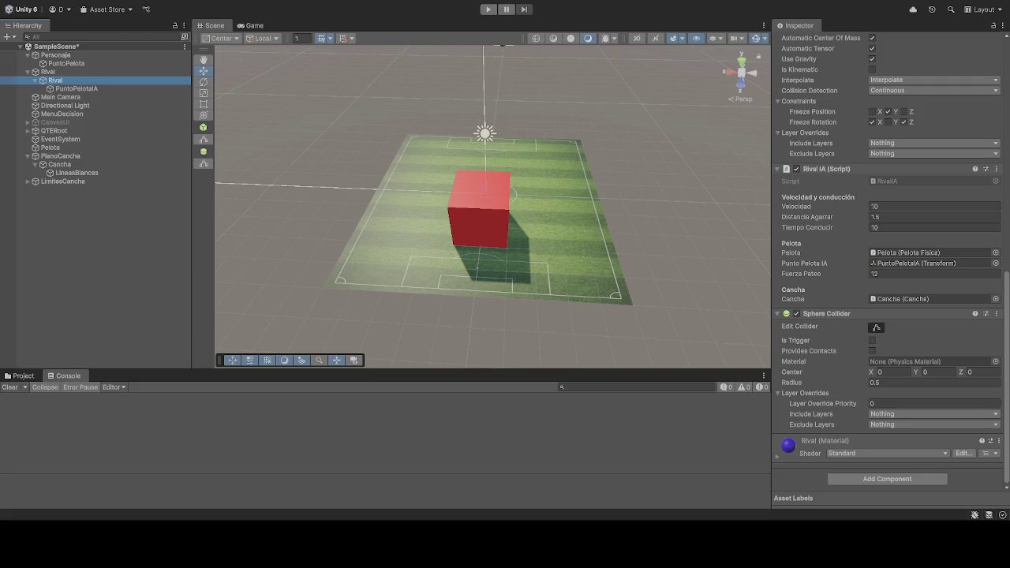
{"action": "scroll", "coordinate": [839, 424], "scroll_direction": "up", "scroll_amount": 4}
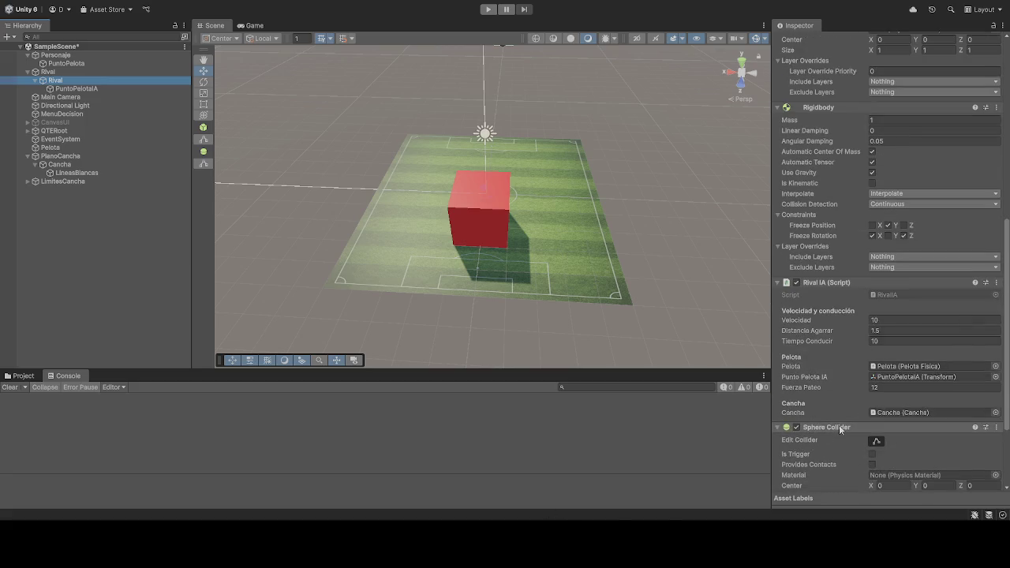
{"action": "scroll", "coordinate": [838, 425], "scroll_direction": "down", "scroll_amount": 2}
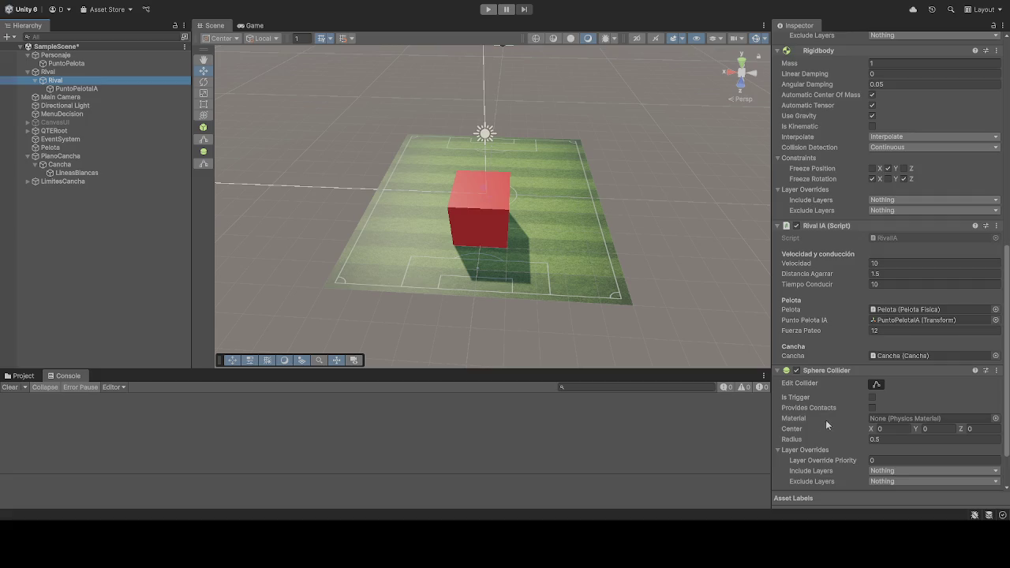
{"action": "scroll", "coordinate": [825, 419], "scroll_direction": "down", "scroll_amount": 1}
{"action": "scroll", "coordinate": [825, 408], "scroll_direction": "up", "scroll_amount": 2}
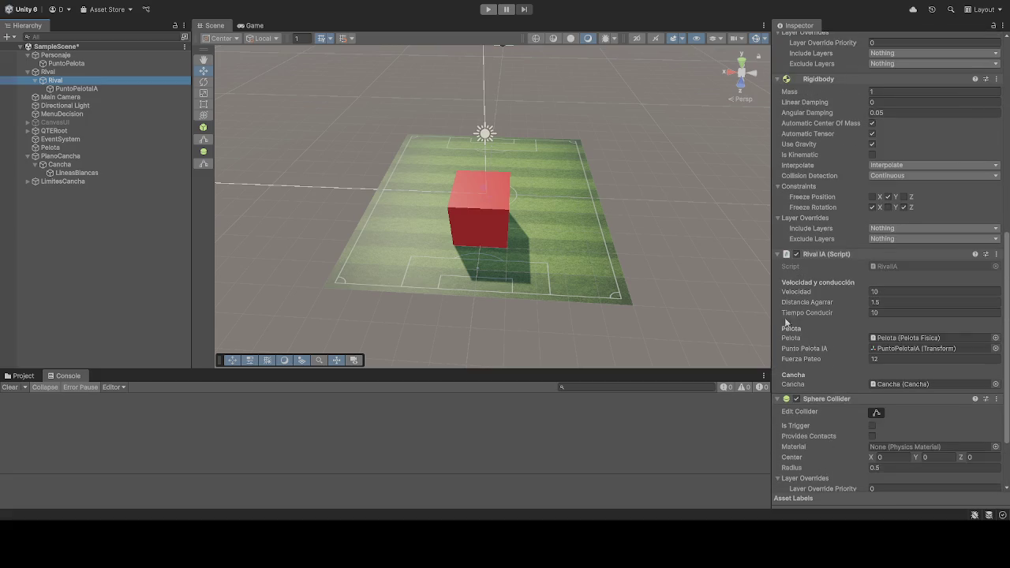
{"action": "left_click", "coordinate": [75, 90]}
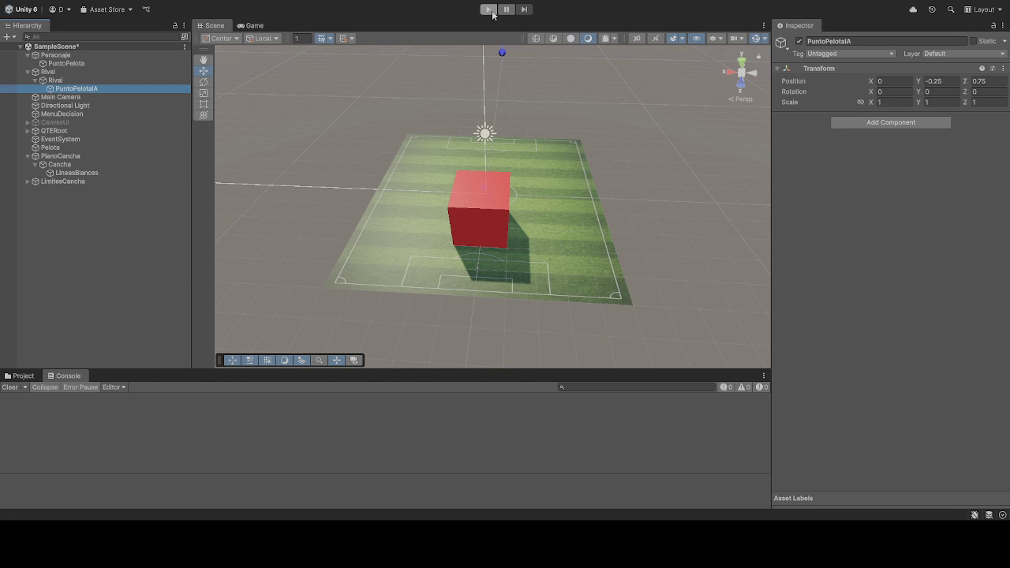
Step: Review the Rival cube's updated Rival IA settings, then play-test the rival AI
{"action": "left_click", "coordinate": [55, 81]}
{"action": "scroll", "coordinate": [841, 278], "scroll_direction": "down", "scroll_amount": 10}
{"action": "scroll", "coordinate": [825, 302], "scroll_direction": "down", "scroll_amount": 2}
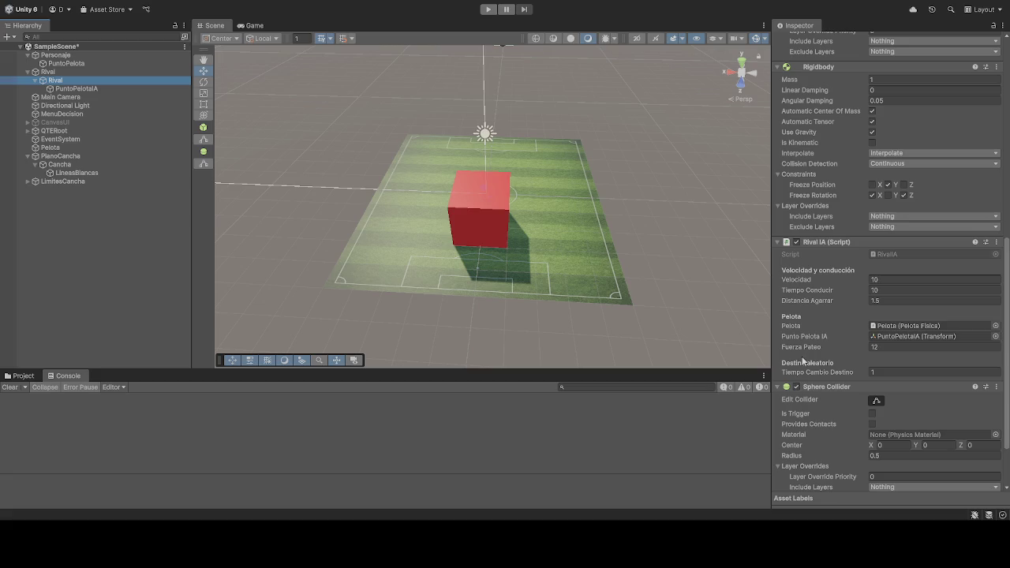
{"action": "left_click", "coordinate": [497, 9]}
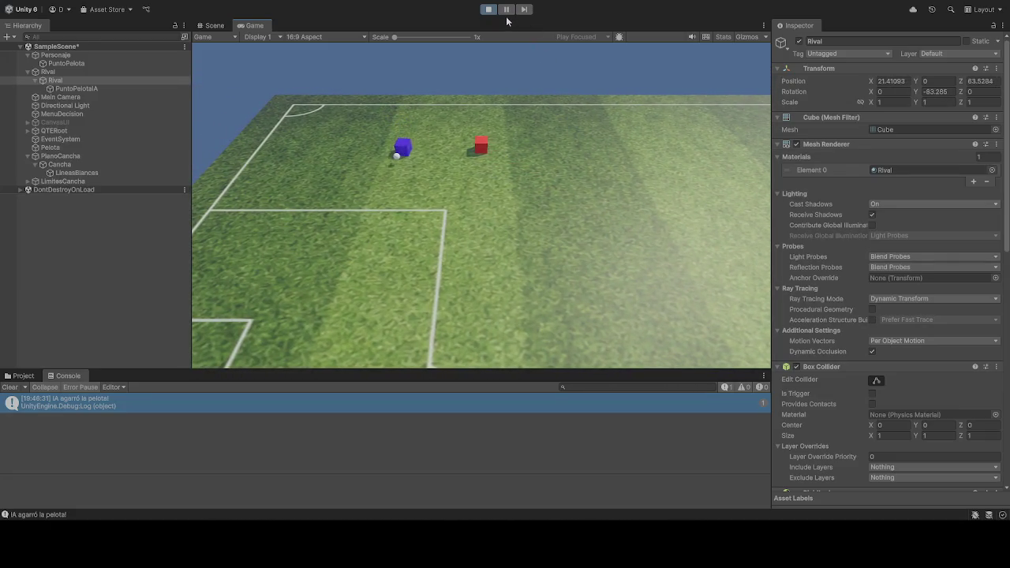
Step: Pause to view the cubes from the side, then resume and stop the game
{"action": "left_click", "coordinate": [506, 10]}
{"action": "mouse_move", "coordinate": [507, 177]}
{"action": "left_mouse_down"}
{"action": "mouse_move", "coordinate": [529, 83]}
{"action": "mouse_move", "coordinate": [114, 113]}
{"action": "mouse_move", "coordinate": [1002, 54]}
{"action": "mouse_move", "coordinate": [8, 50]}
{"action": "mouse_move", "coordinate": [85, 53]}
{"action": "mouse_move", "coordinate": [310, 112]}
{"action": "mouse_move", "coordinate": [221, 118]}
{"action": "mouse_move", "coordinate": [347, 109]}
{"action": "left_mouse_up"}
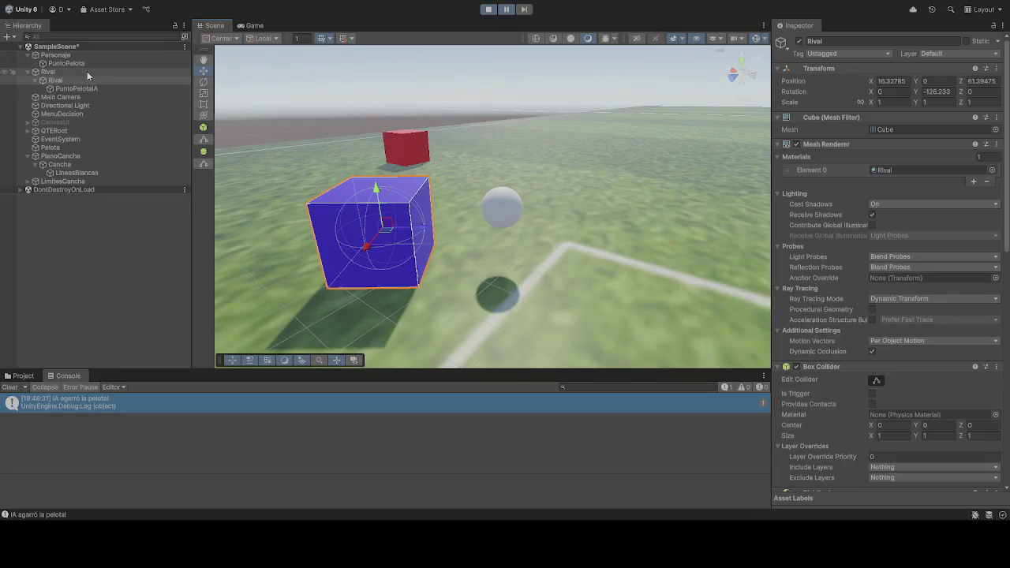
{"action": "left_click", "coordinate": [488, 9]}
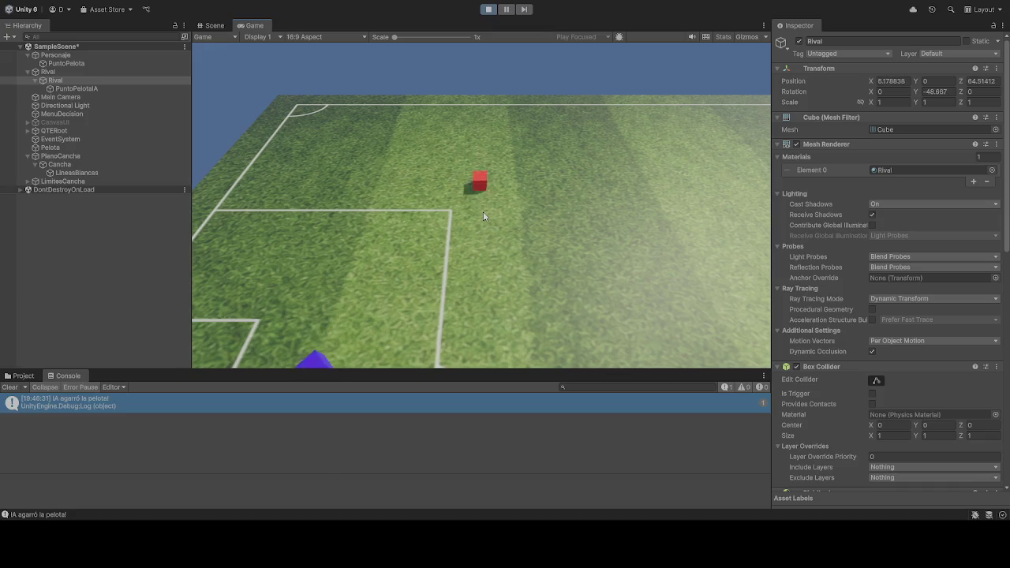
{"action": "left_click", "coordinate": [487, 10]}
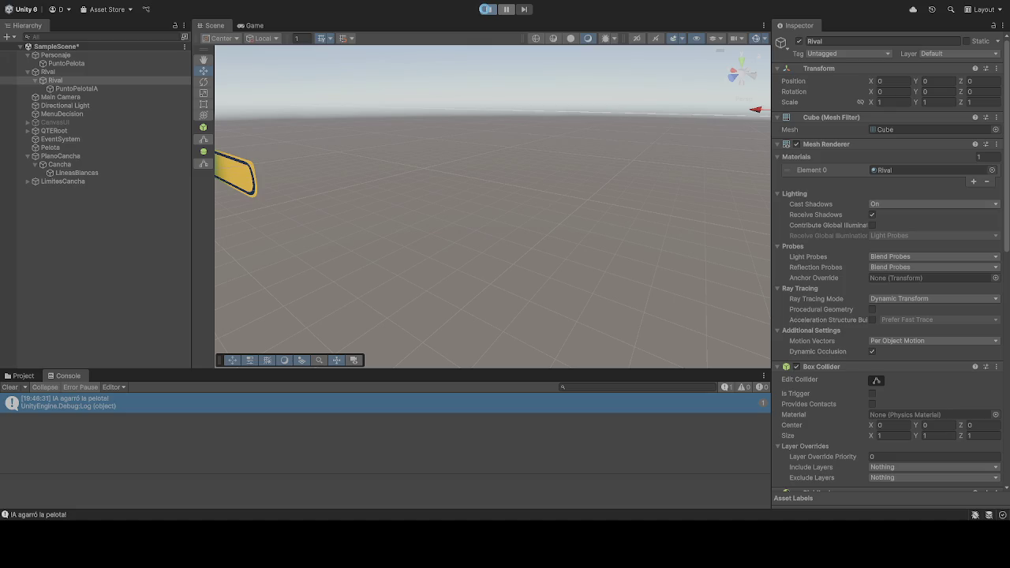
{"action": "left_click", "coordinate": [487, 9]}
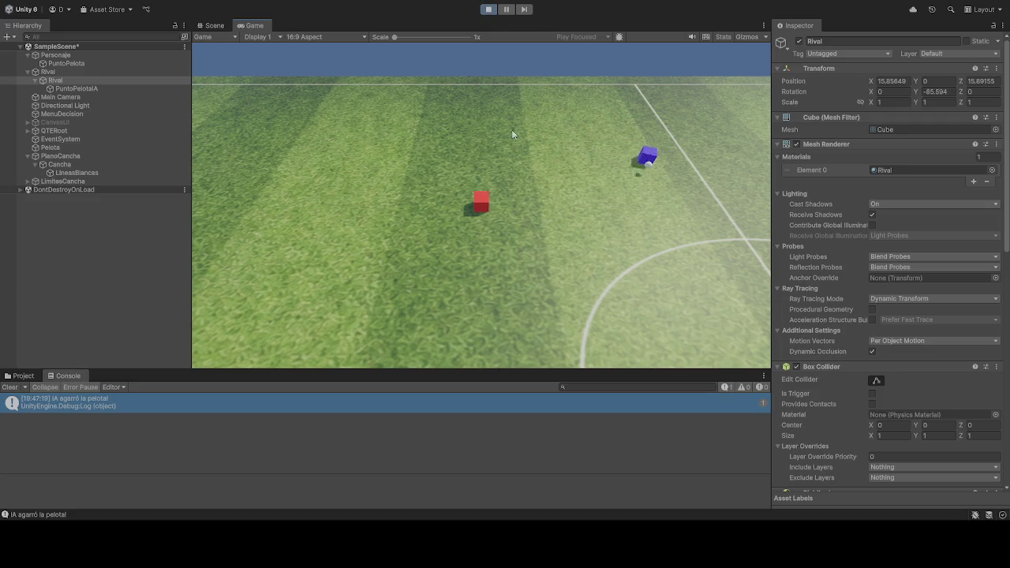
{"action": "left_click", "coordinate": [489, 9]}
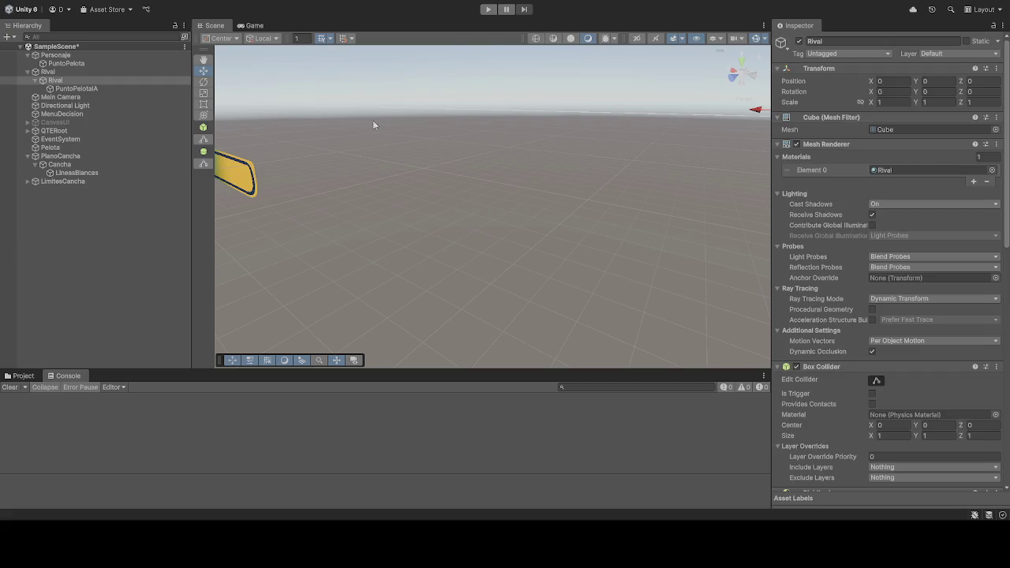
{"action": "left_click", "coordinate": [487, 10]}
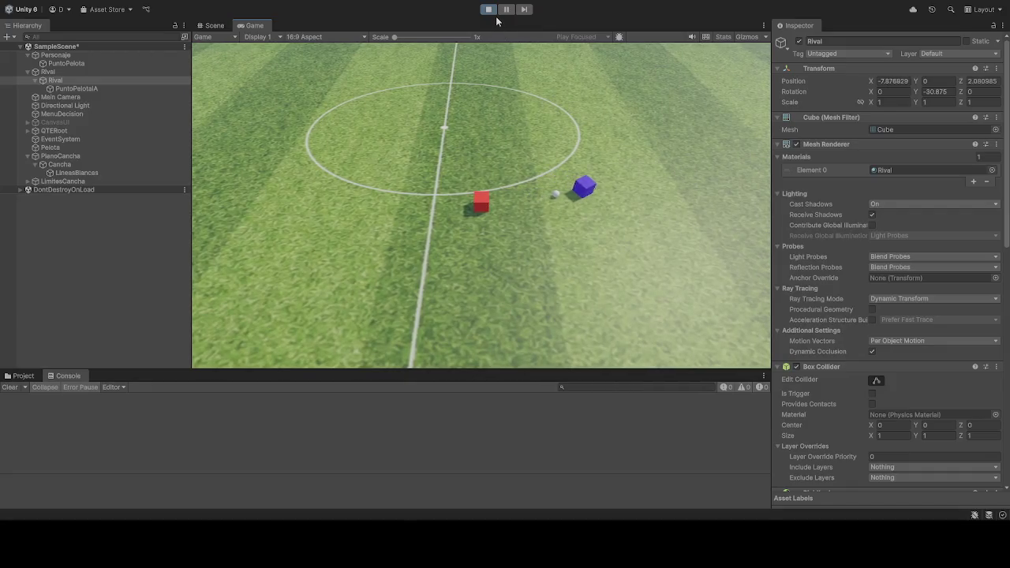
Step: Stop the running play test
{"action": "left_click", "coordinate": [488, 9]}
Step: Review Rival's components in the Inspector, then start a new play test
{"action": "scroll", "coordinate": [926, 329], "scroll_direction": "down", "scroll_amount": 10}
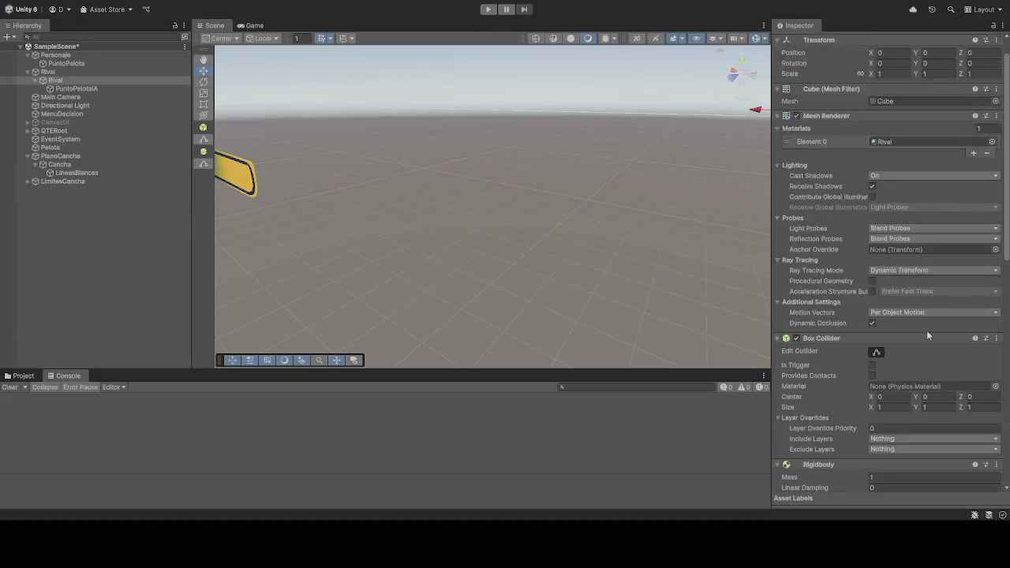
{"action": "scroll", "coordinate": [824, 327], "scroll_direction": "down", "scroll_amount": 3}
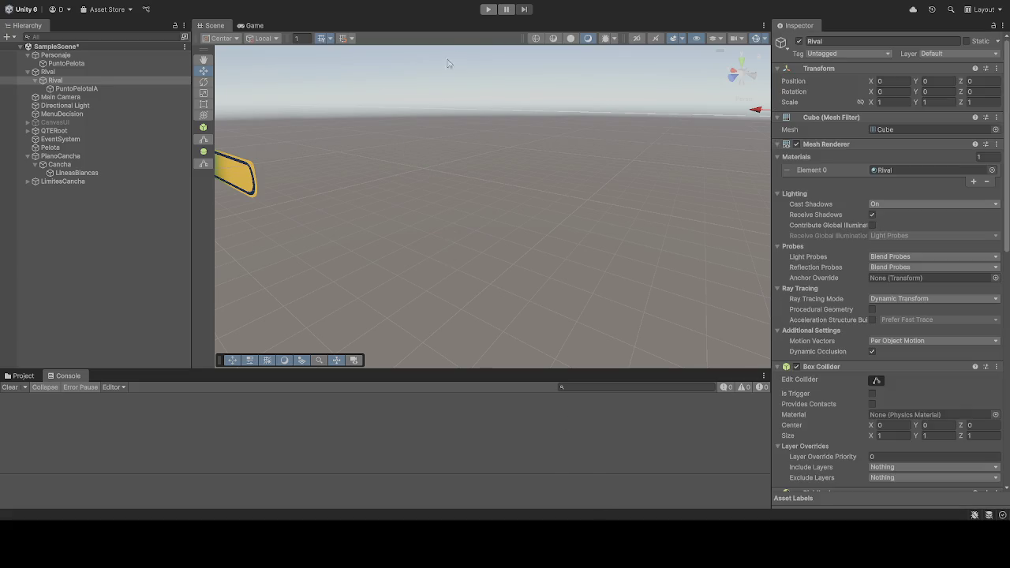
{"action": "left_click", "coordinate": [487, 9]}
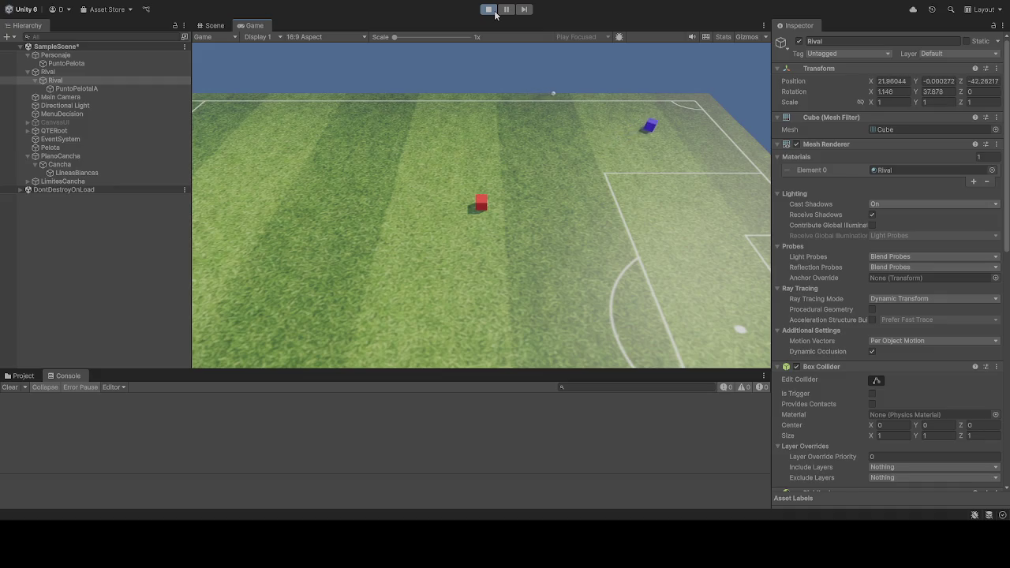
Step: Stop the running play test to return to edit mode
{"action": "left_click", "coordinate": [495, 15]}
Step: Assign Cancha to Rival IA's Cancha field and play, which raises the colliderCancha error
{"action": "scroll", "coordinate": [881, 382], "scroll_direction": "down", "scroll_amount": 5}
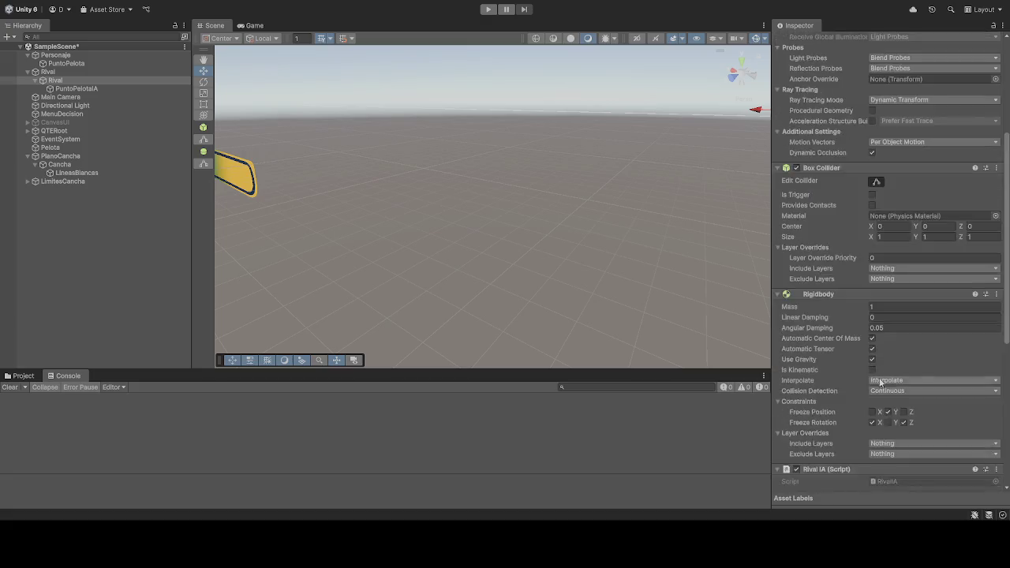
{"action": "scroll", "coordinate": [881, 382], "scroll_direction": "down", "scroll_amount": 8}
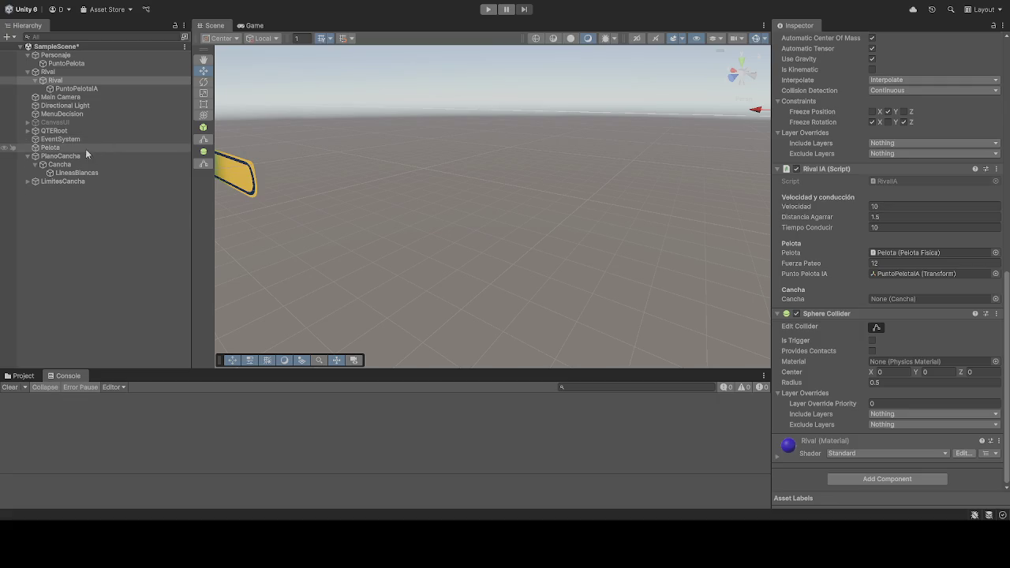
{"action": "left_click_drag", "start_coordinate": [59, 164], "coordinate": [905, 313]}
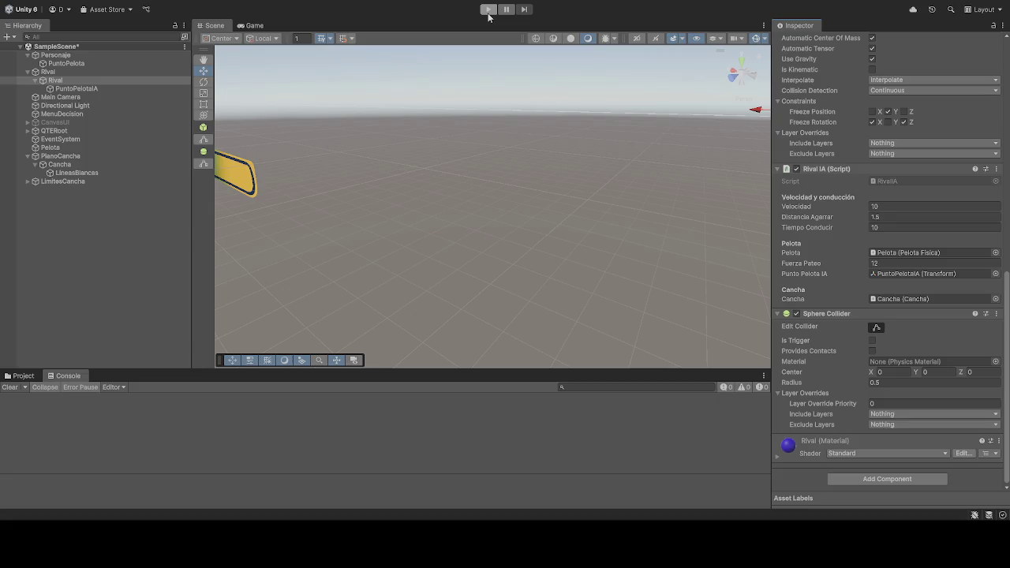
{"action": "left_click", "coordinate": [488, 9]}
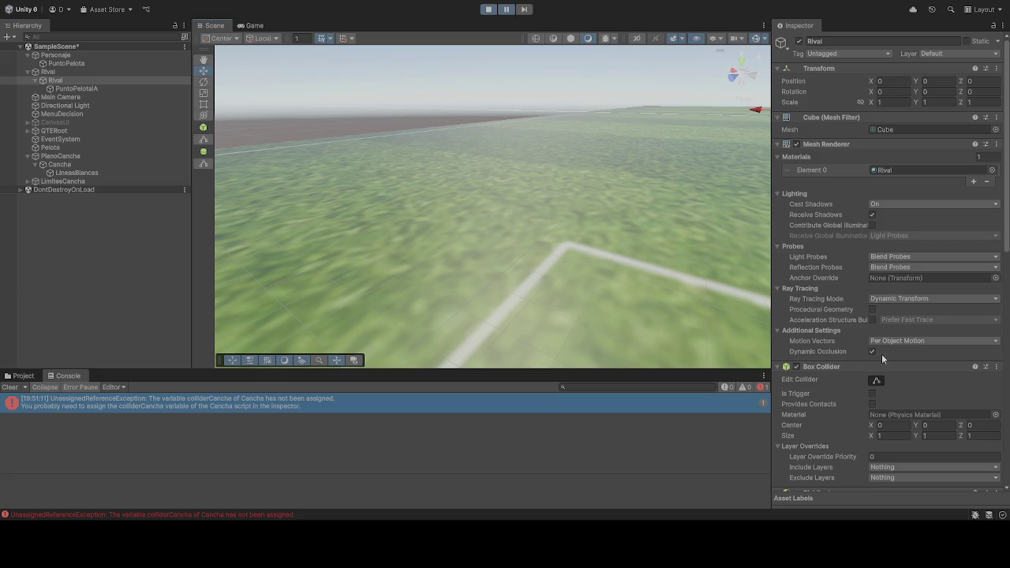
{"action": "scroll", "coordinate": [851, 327], "scroll_direction": "down", "scroll_amount": 15}
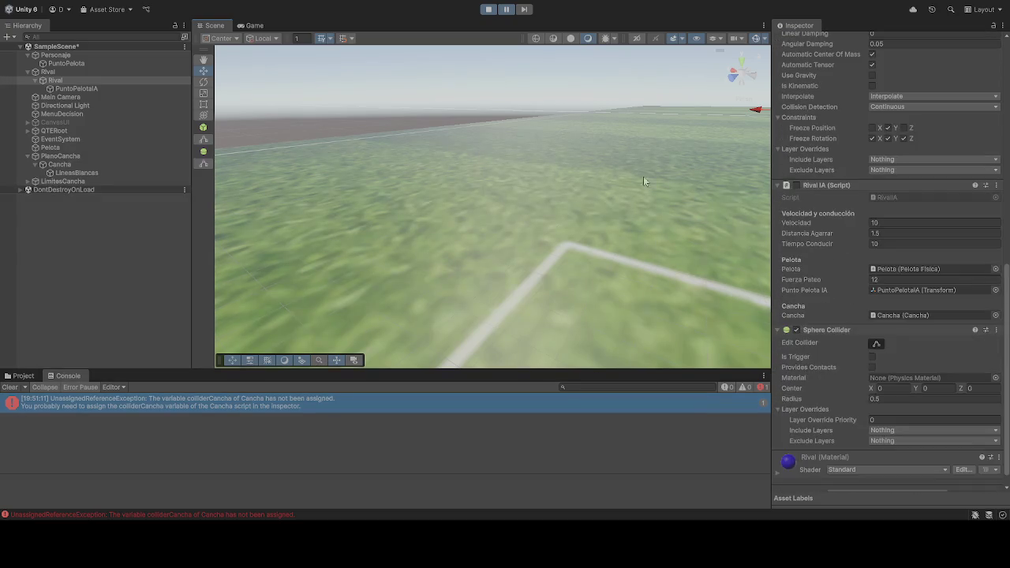
Step: Stop the game, compare Personaje's components with Rival's, and play again
{"action": "left_click", "coordinate": [488, 11]}
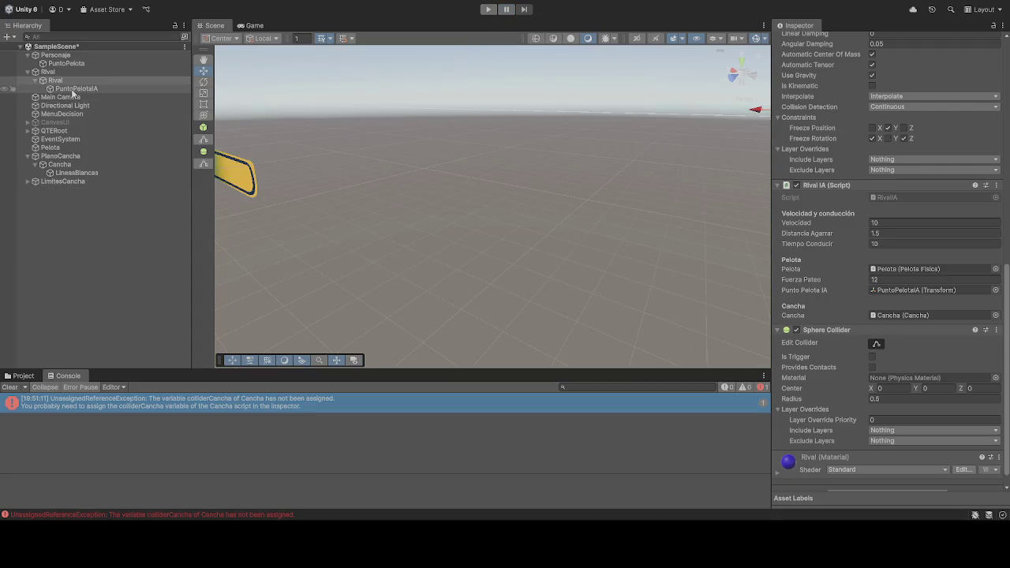
{"action": "left_click", "coordinate": [55, 55]}
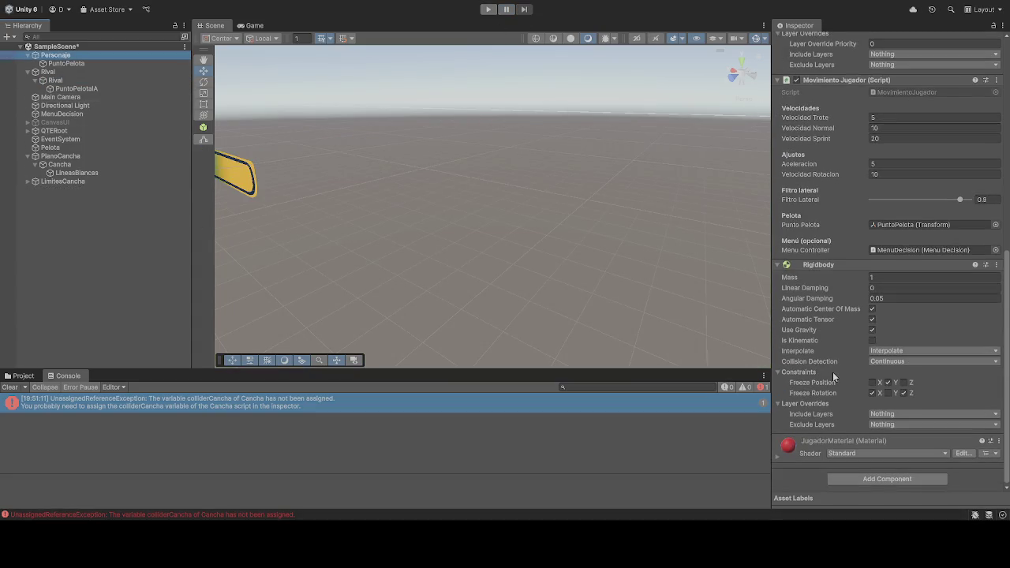
{"action": "scroll", "coordinate": [833, 375], "scroll_direction": "up", "scroll_amount": 3}
{"action": "left_click", "coordinate": [64, 83]}
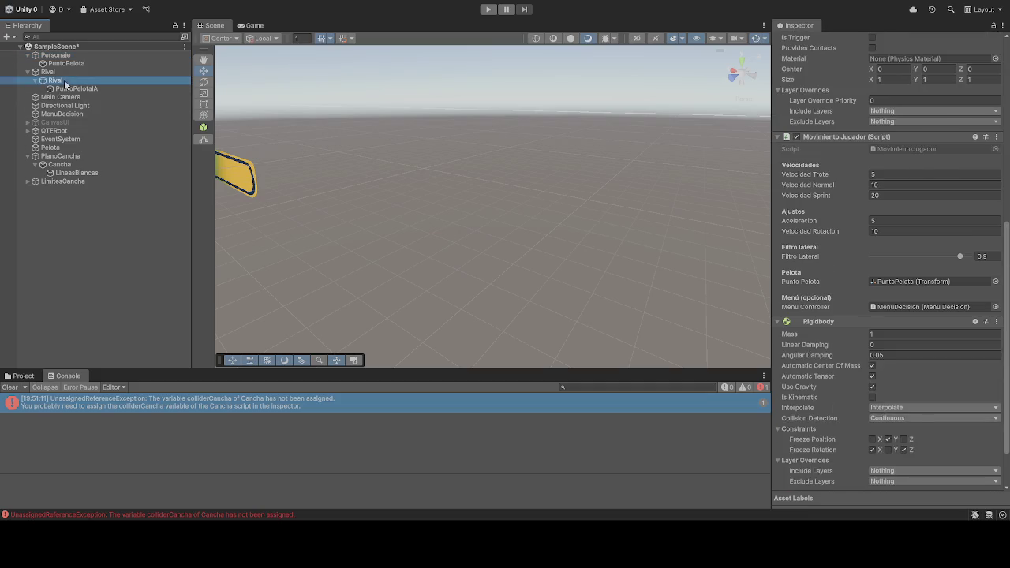
{"action": "scroll", "coordinate": [847, 345], "scroll_direction": "down", "scroll_amount": 5}
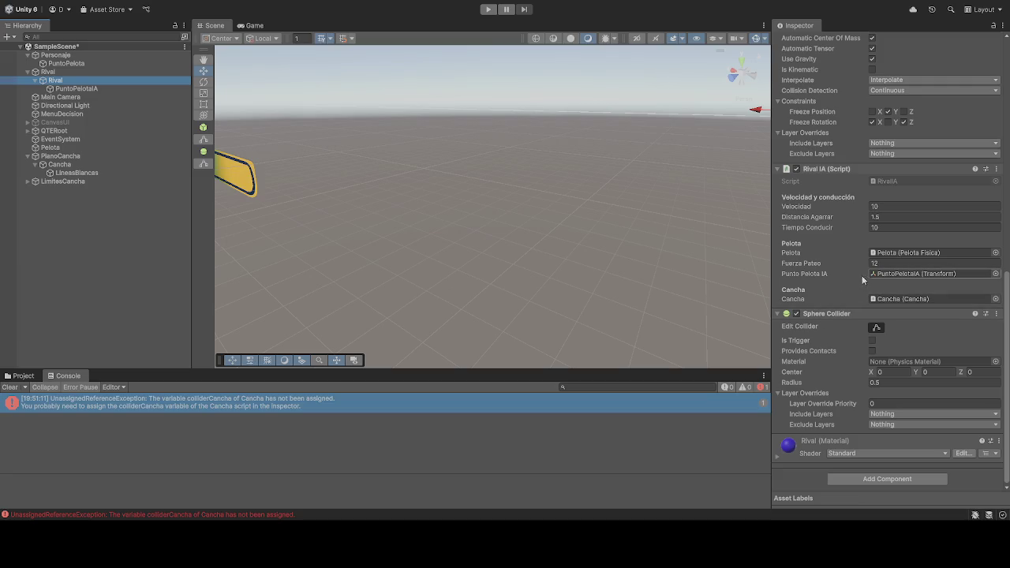
{"action": "left_click", "coordinate": [487, 9]}
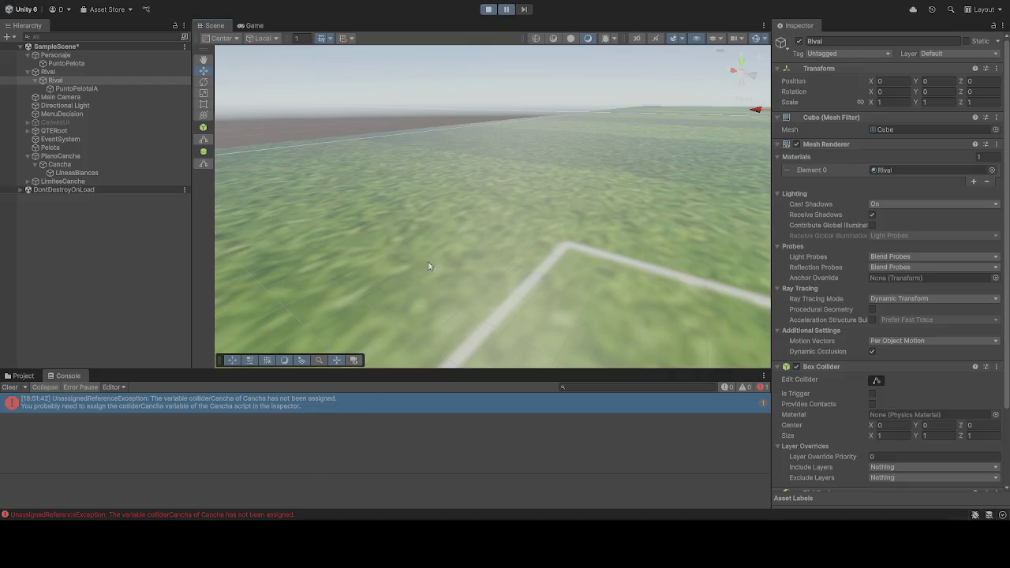
Step: Check the Game and Scene views, then expand the colliderCancha unassigned error's stack trace
{"action": "mouse_move", "coordinate": [473, 251]}
{"action": "left_mouse_down"}
{"action": "mouse_move", "coordinate": [569, 239]}
{"action": "mouse_move", "coordinate": [614, 173]}
{"action": "mouse_move", "coordinate": [600, 167]}
{"action": "left_mouse_up"}
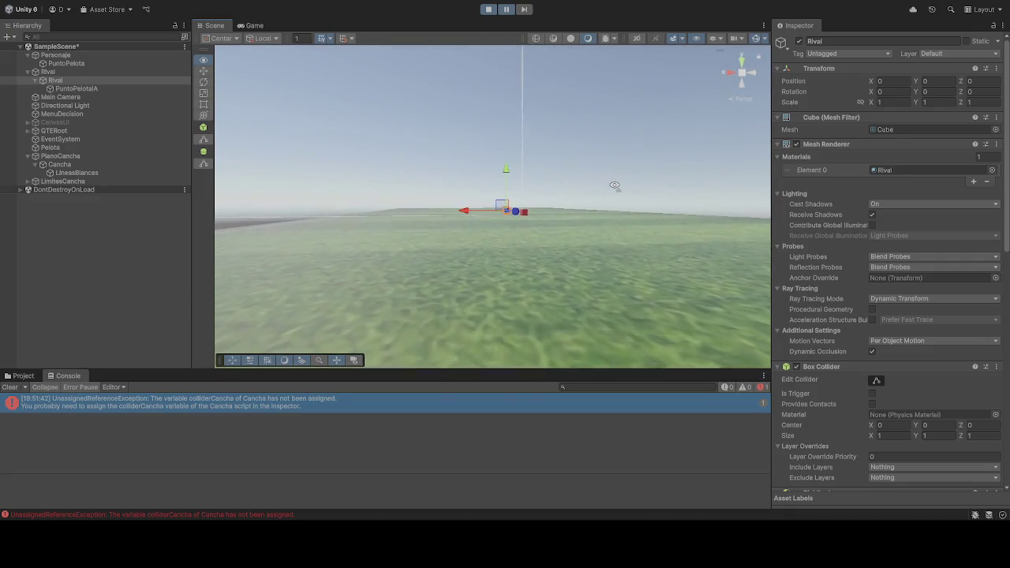
{"action": "left_click", "coordinate": [250, 27]}
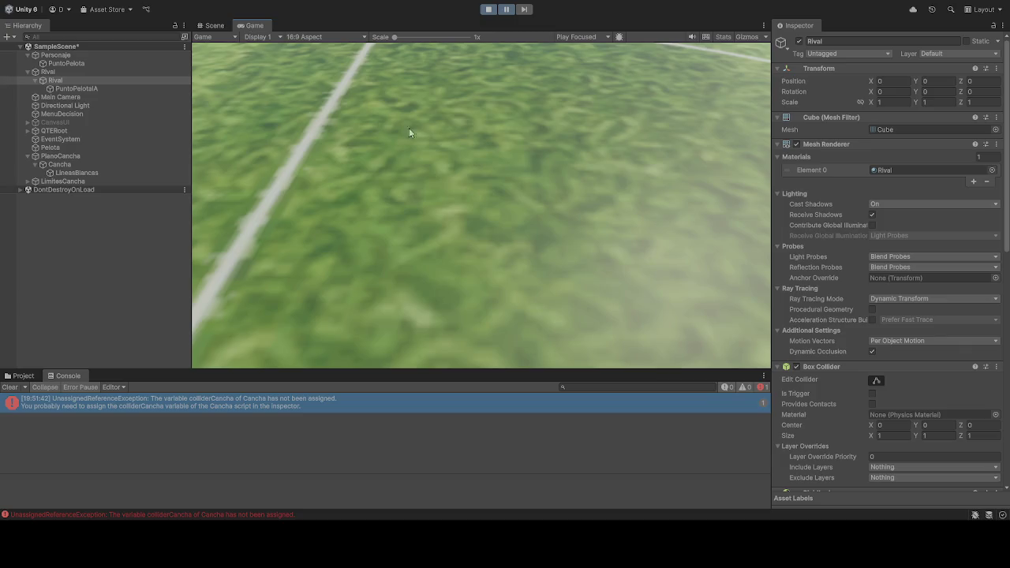
{"action": "left_click", "coordinate": [213, 25]}
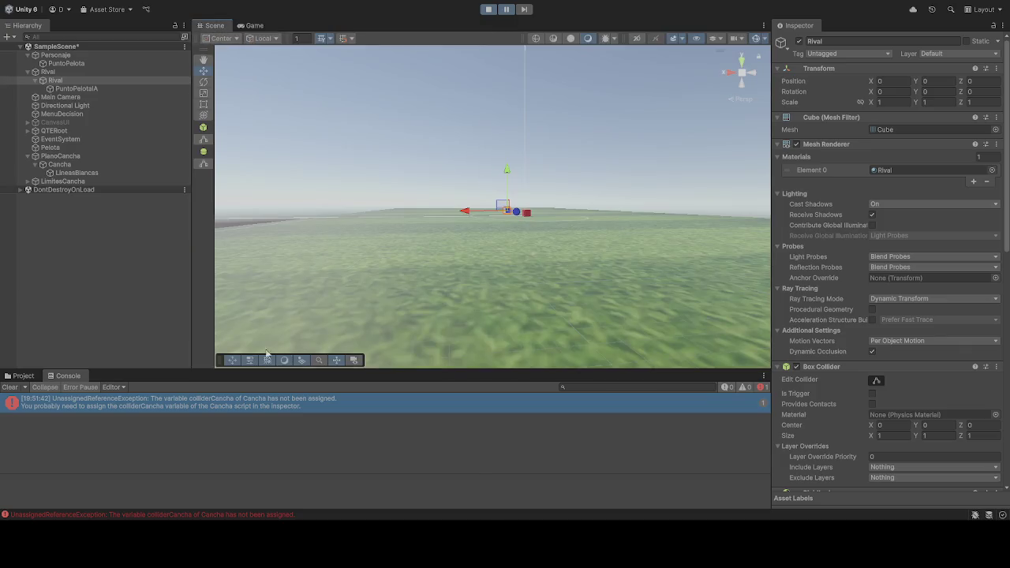
{"action": "left_click", "coordinate": [233, 407]}
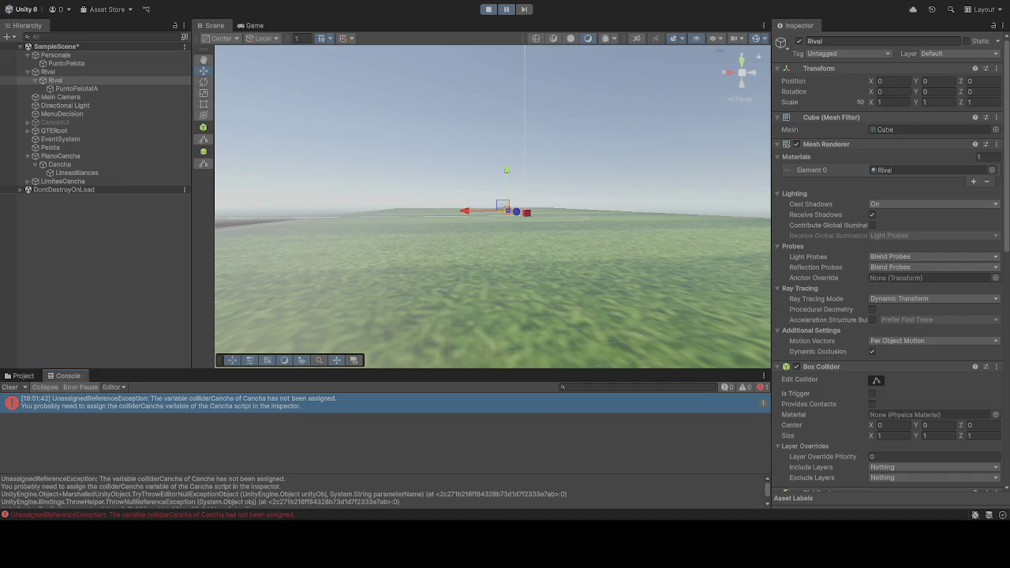
Step: Inspect Cancha's script, then drag Cancha into Rival IA's Cancha field again
{"action": "left_click", "coordinate": [63, 164]}
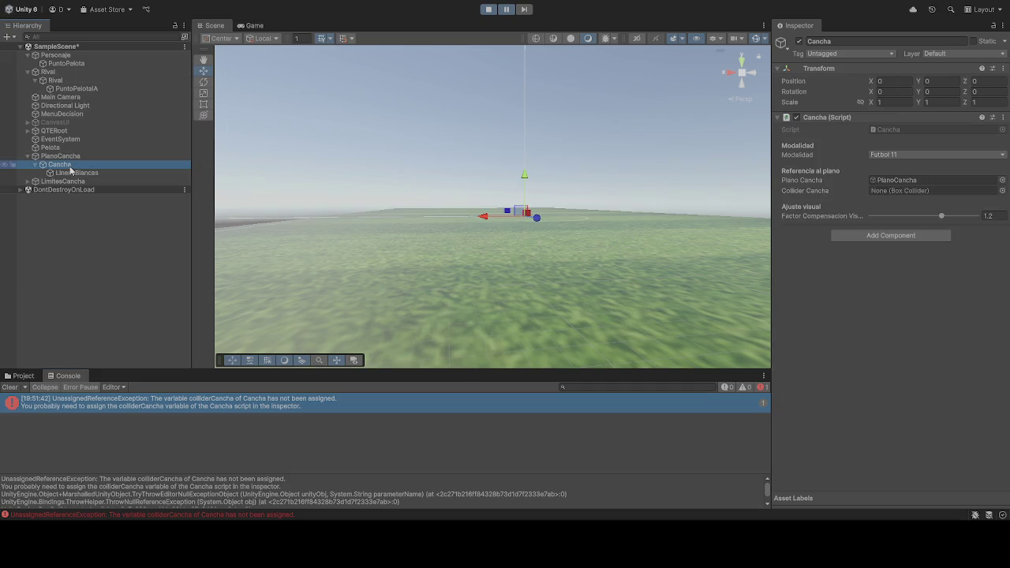
{"action": "left_click", "coordinate": [59, 80]}
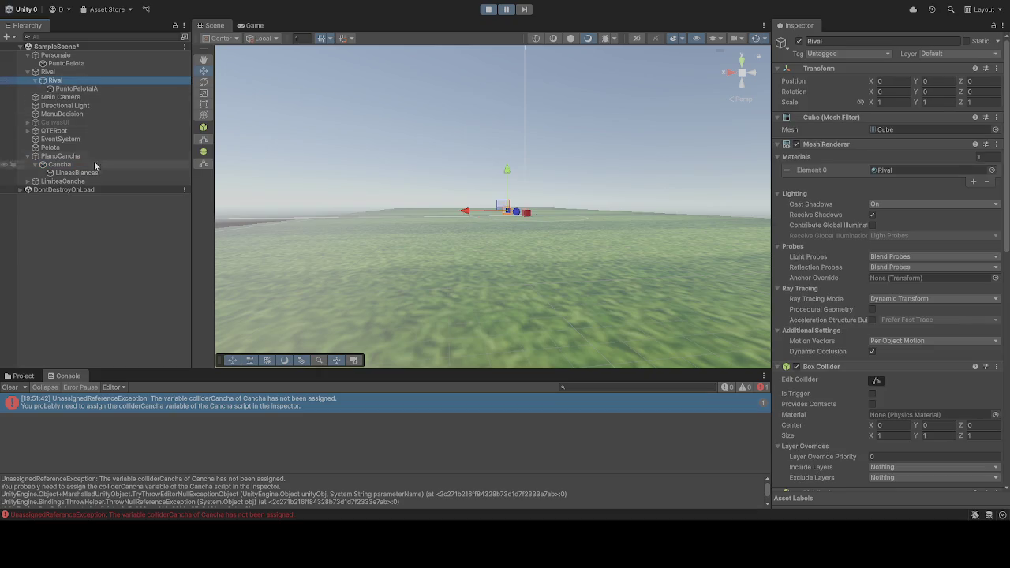
{"action": "scroll", "coordinate": [855, 367], "scroll_direction": "down", "scroll_amount": 10}
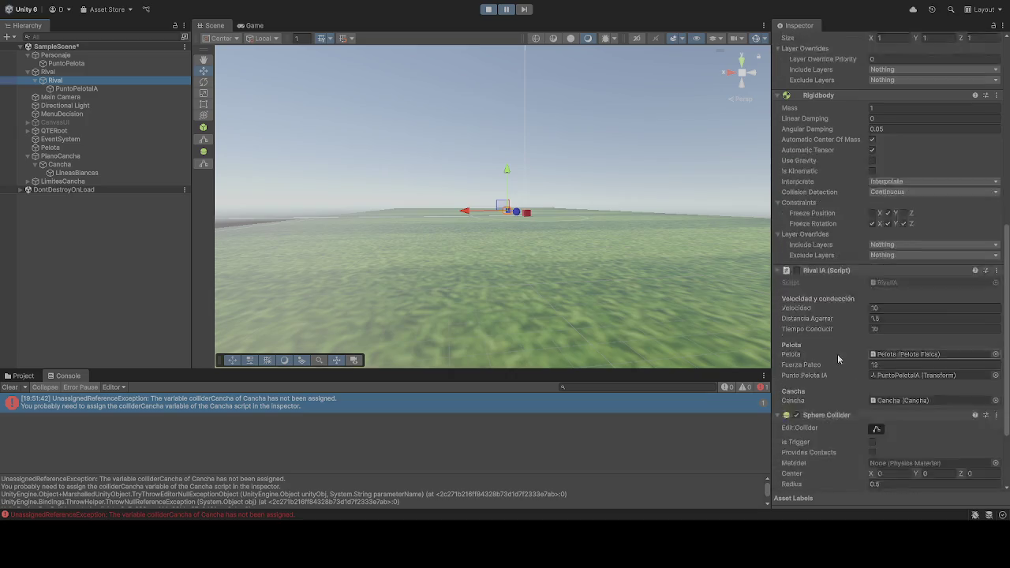
{"action": "scroll", "coordinate": [836, 353], "scroll_direction": "down", "scroll_amount": 1}
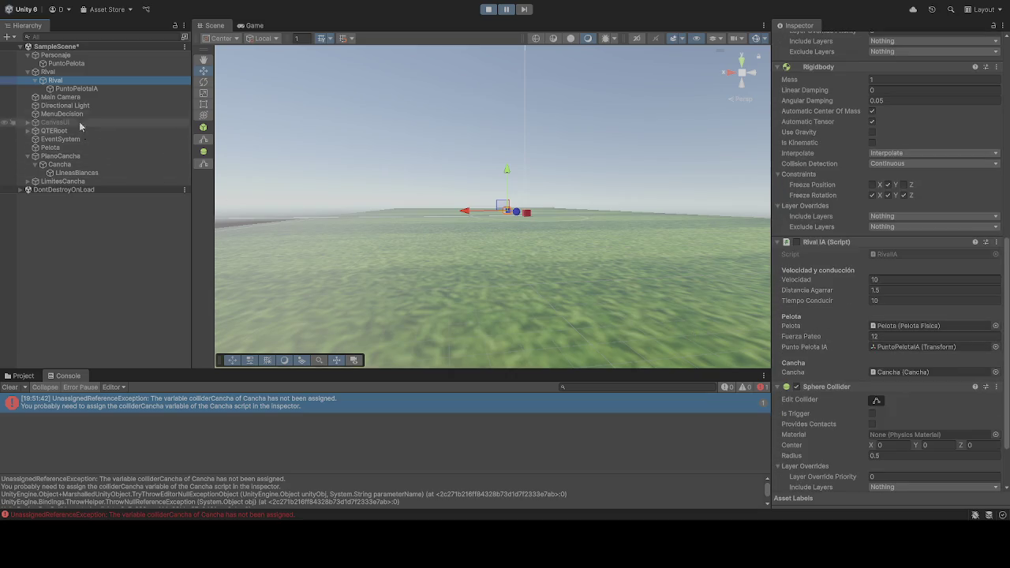
{"action": "mouse_move", "coordinate": [54, 164]}
{"action": "left_mouse_down"}
{"action": "mouse_move", "coordinate": [939, 426]}
{"action": "mouse_move", "coordinate": [897, 403]}
{"action": "mouse_move", "coordinate": [898, 371]}
{"action": "left_mouse_up"}
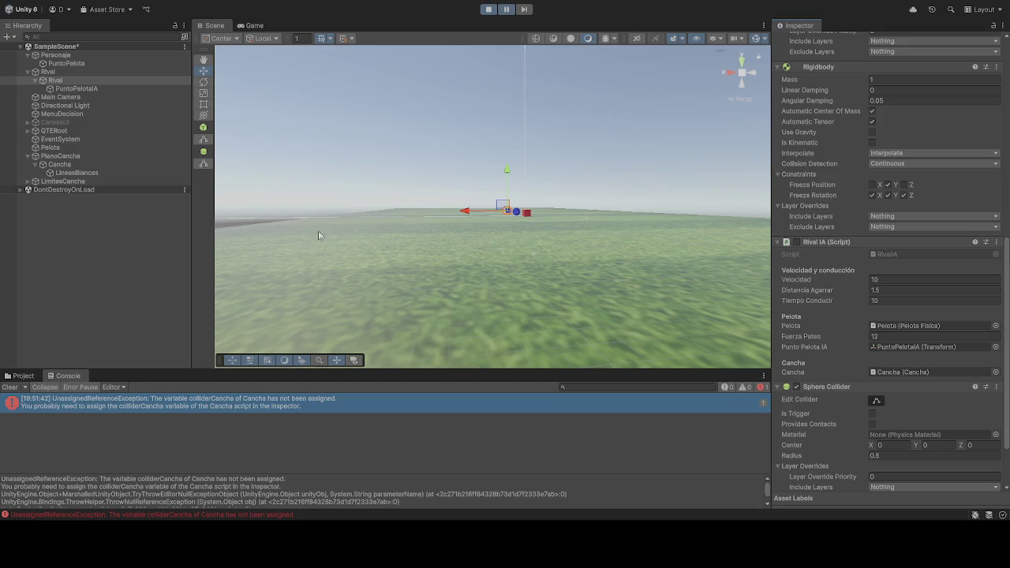
{"action": "mouse_move", "coordinate": [60, 164]}
{"action": "left_mouse_down"}
{"action": "mouse_move", "coordinate": [843, 384]}
{"action": "mouse_move", "coordinate": [911, 374]}
{"action": "left_mouse_up"}
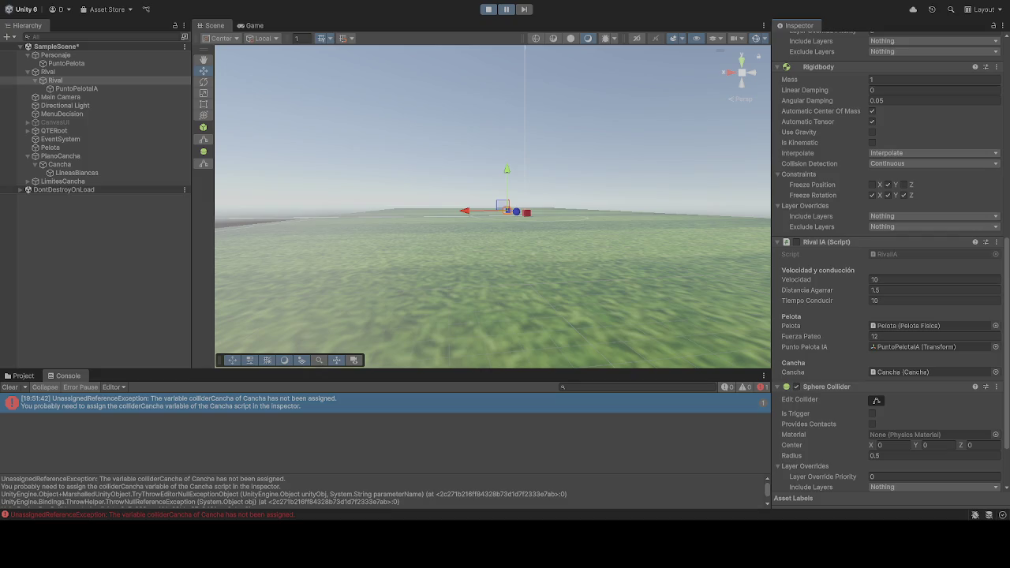